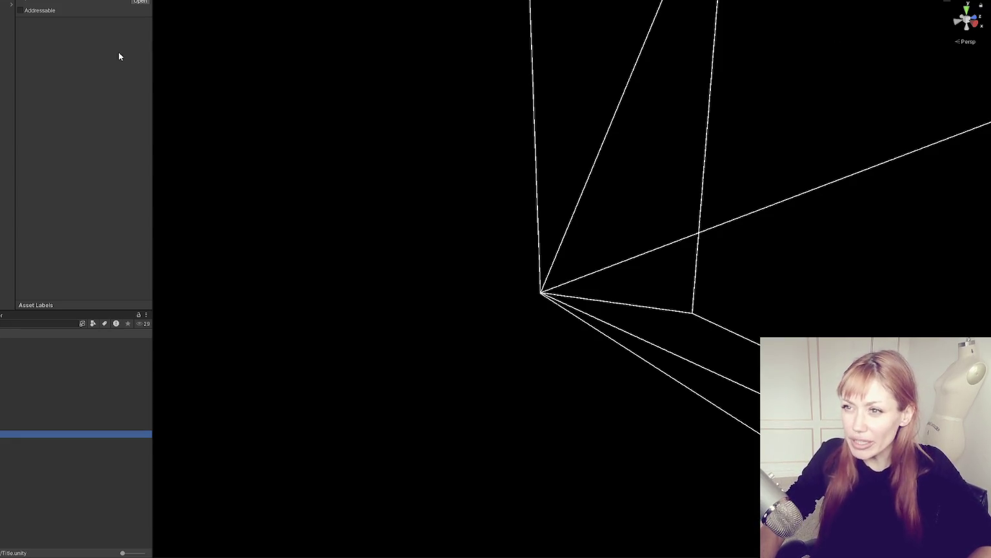
# Narrow the Inspector/Project panels, then drag the divider back right to widen the asset details area
pyautogui.moveTo(152, 63)
pyautogui.mouseDown()
pyautogui.moveTo(77, 73)
pyautogui.moveTo(90, 73)
pyautogui.mouseUp()
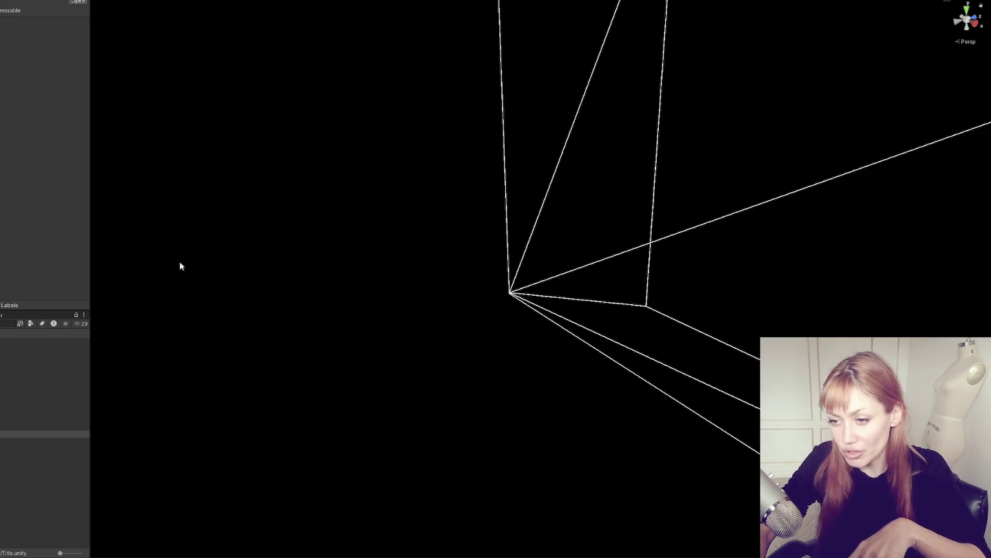
pyautogui.moveTo(90, 239); pyautogui.dragTo(189, 237)
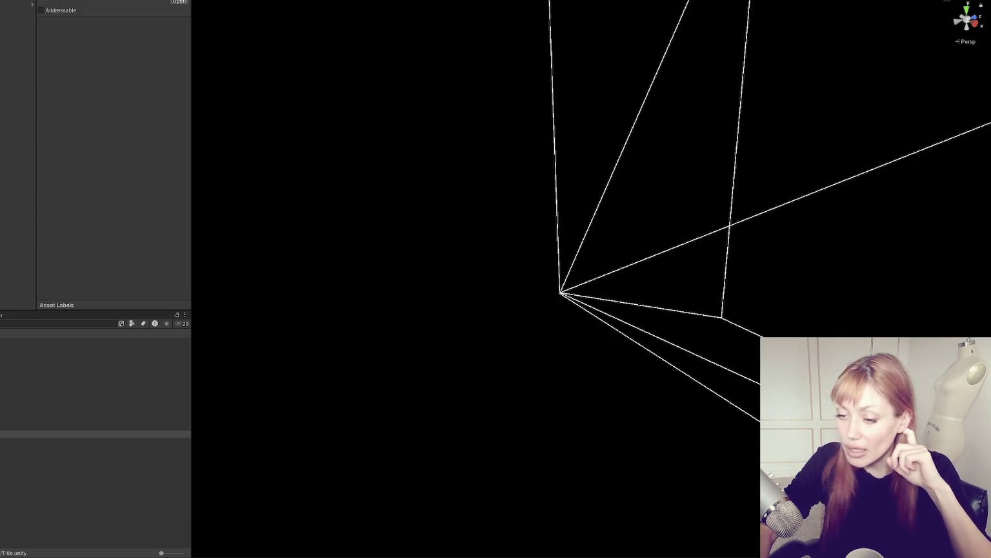
# Open the Apothecary scene and select NPC.prefab in the Characters folder
pyautogui.click(97, 405)
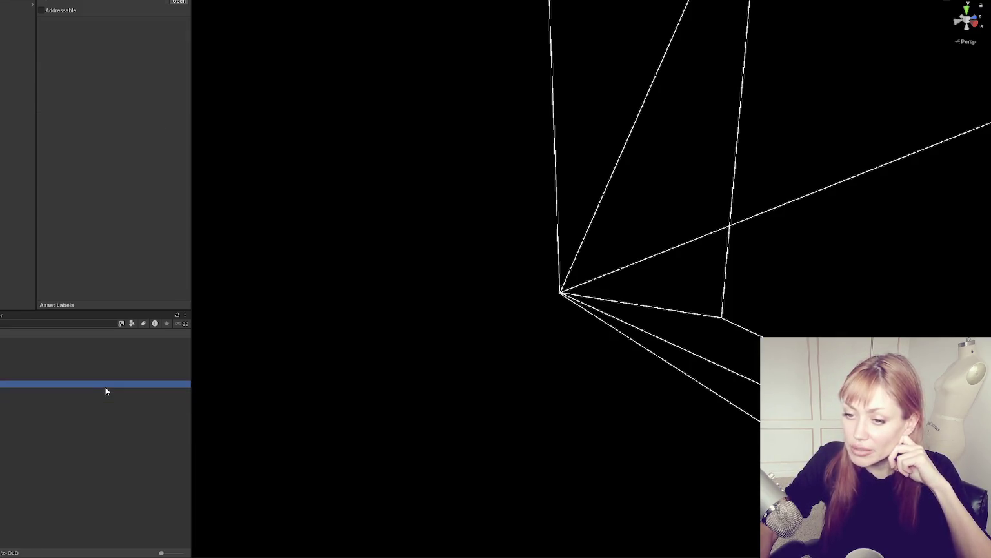
pyautogui.doubleClick(124, 409)
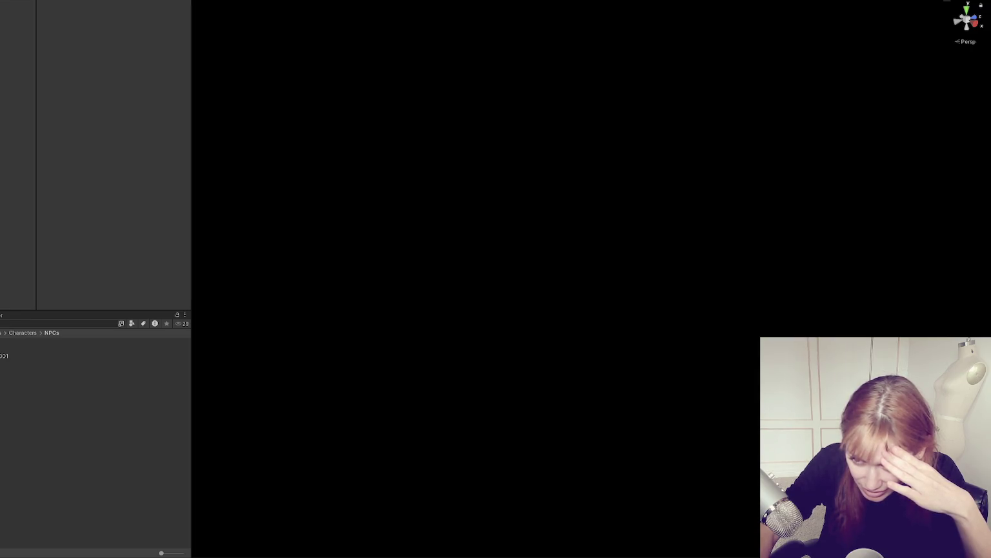
pyautogui.click(22, 332)
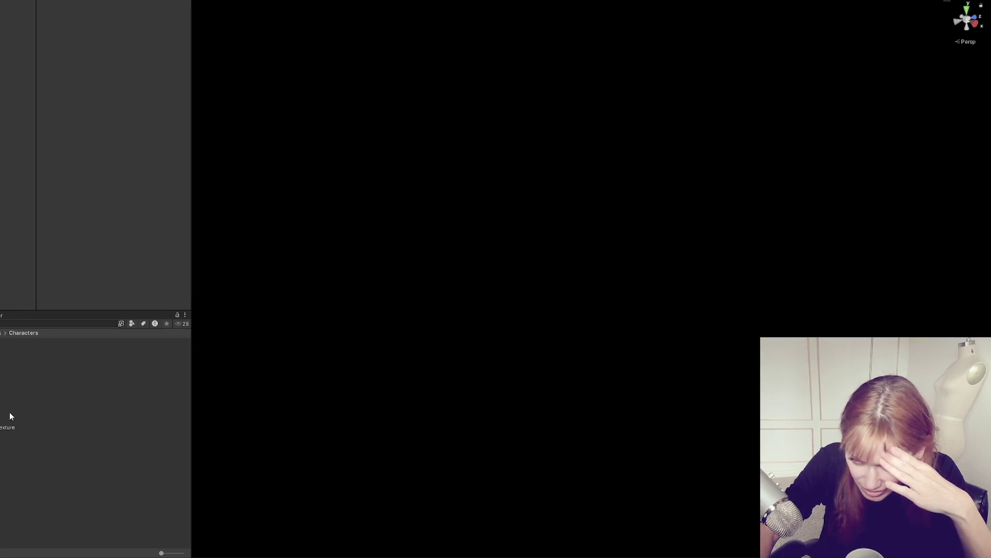
pyautogui.click(6, 433)
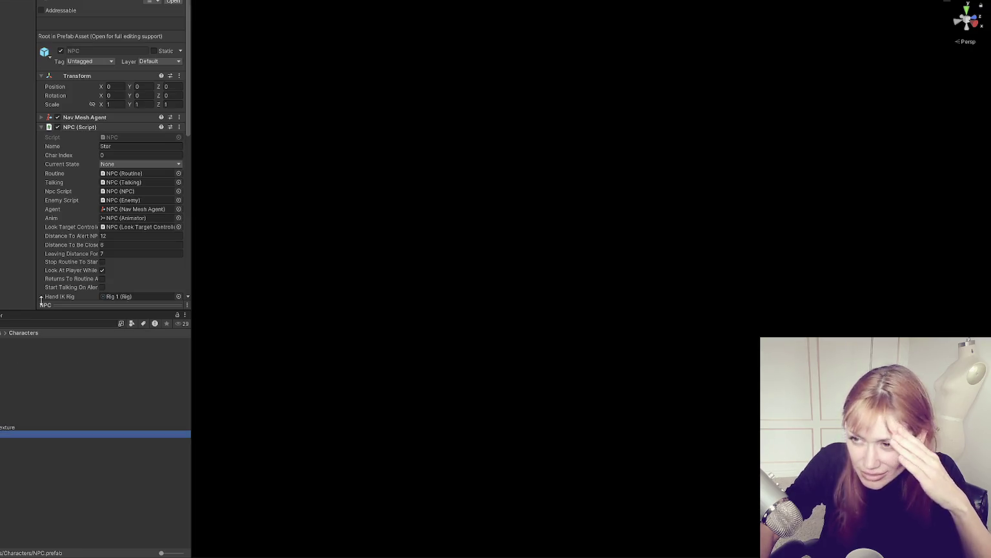
# Collapse NPC (Script), review Enemy (Script) settings, and open Enemy.cs in the code editor
pyautogui.click(91, 130)
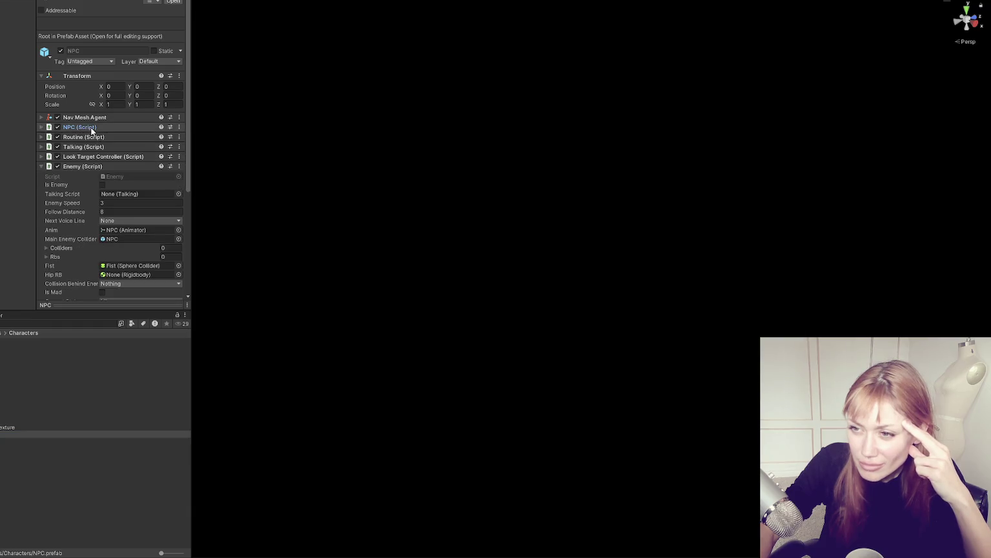
pyautogui.scroll(-3, 82, 168)
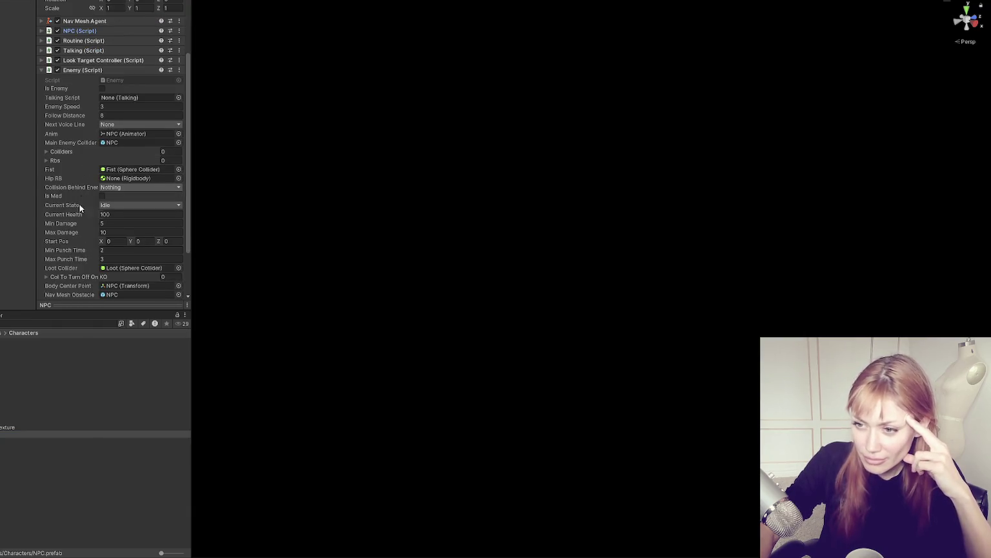
pyautogui.scroll(-2, 79, 220)
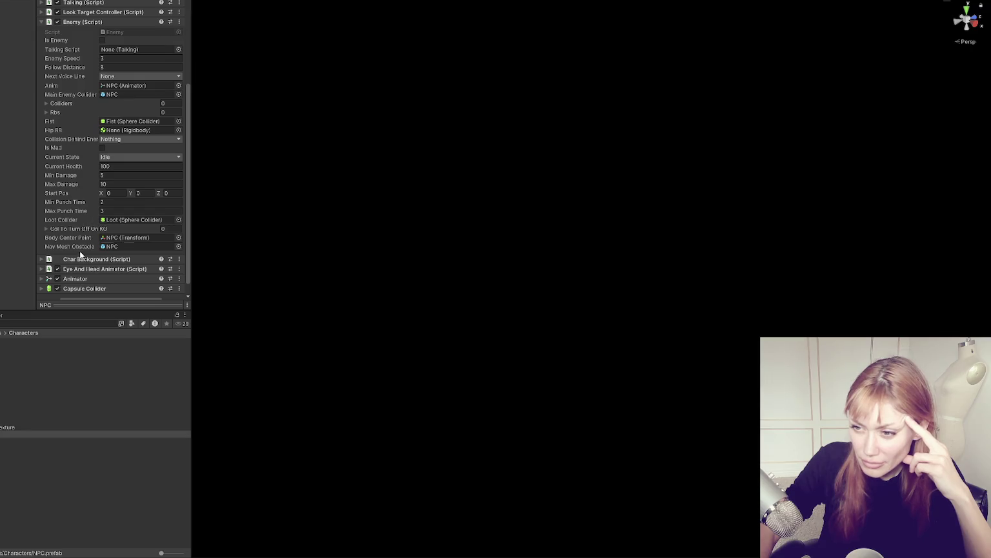
pyautogui.scroll(1, 80, 254)
pyautogui.scroll(3, 80, 256)
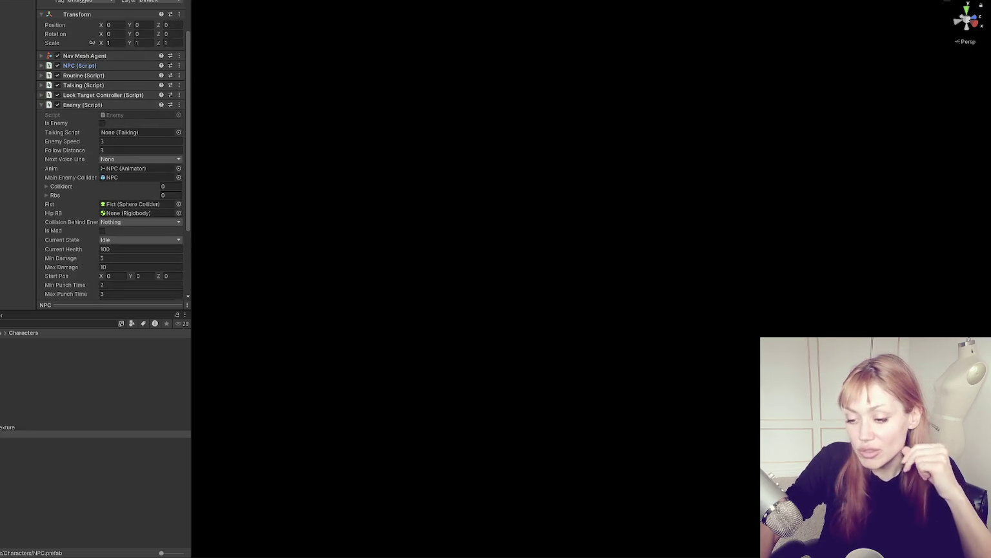
pyautogui.click(37, 322)
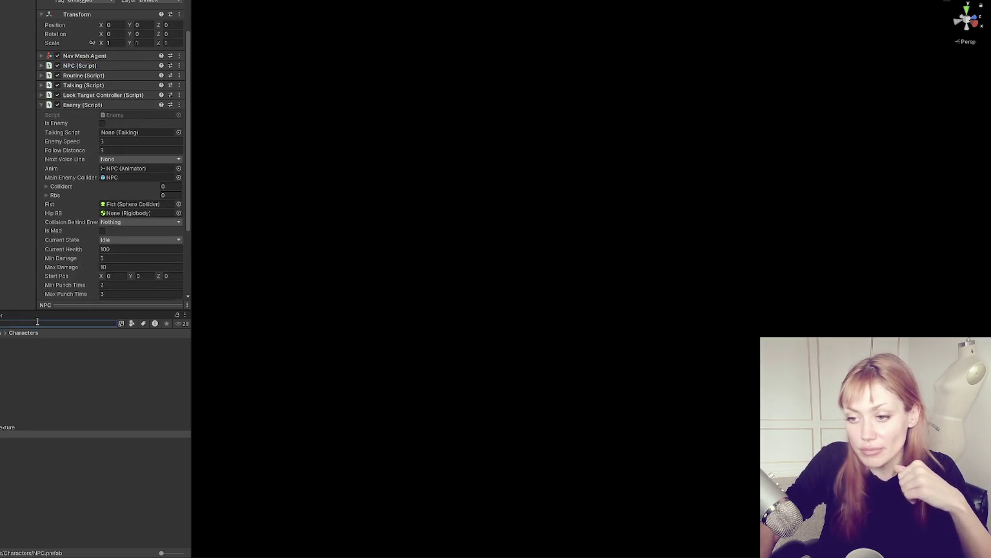
pyautogui.doubleClick(136, 117)
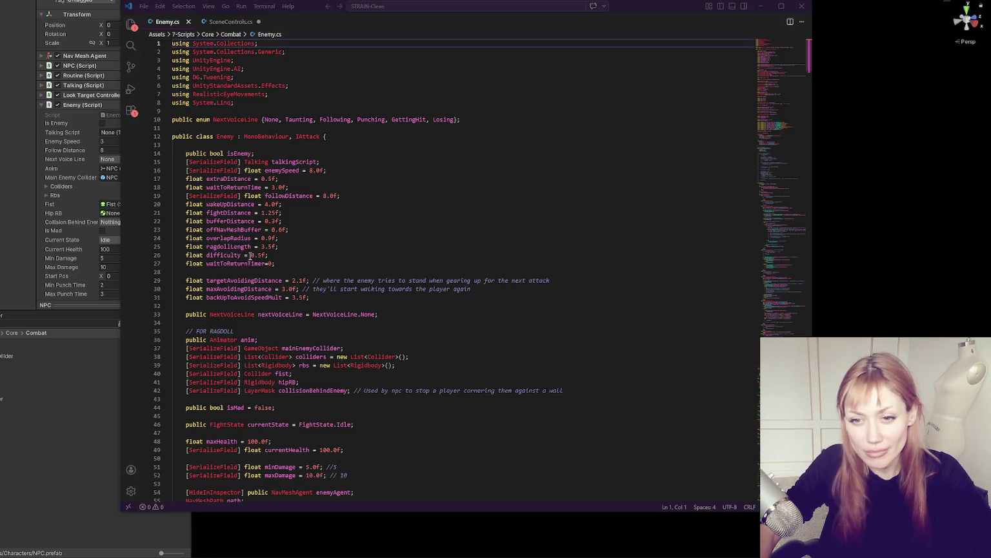
# Arrange Unity beside Visual Studio Code and widen the code editor window
pyautogui.click(364, 187)
pyautogui.scroll(-2, 365, 187)
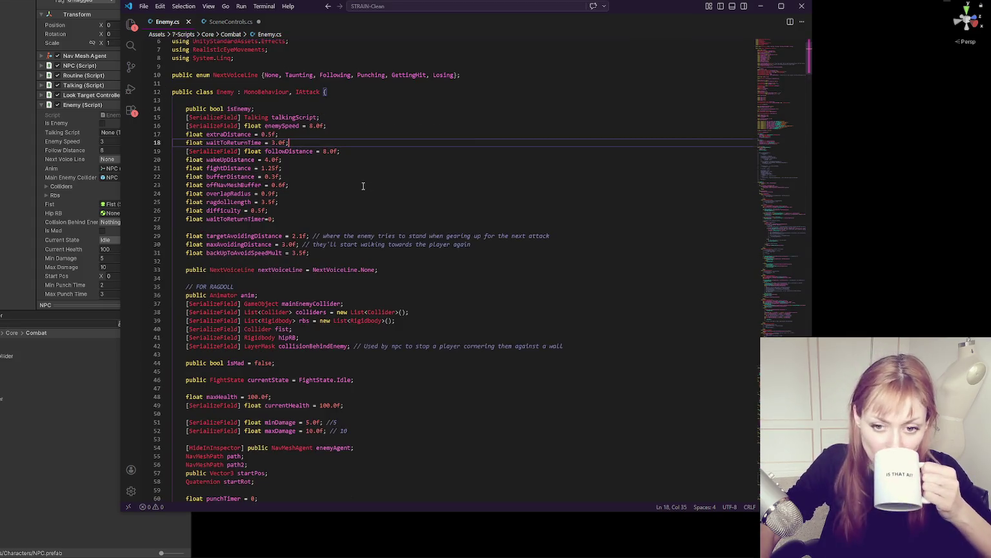
pyautogui.scroll(2, 367, 170)
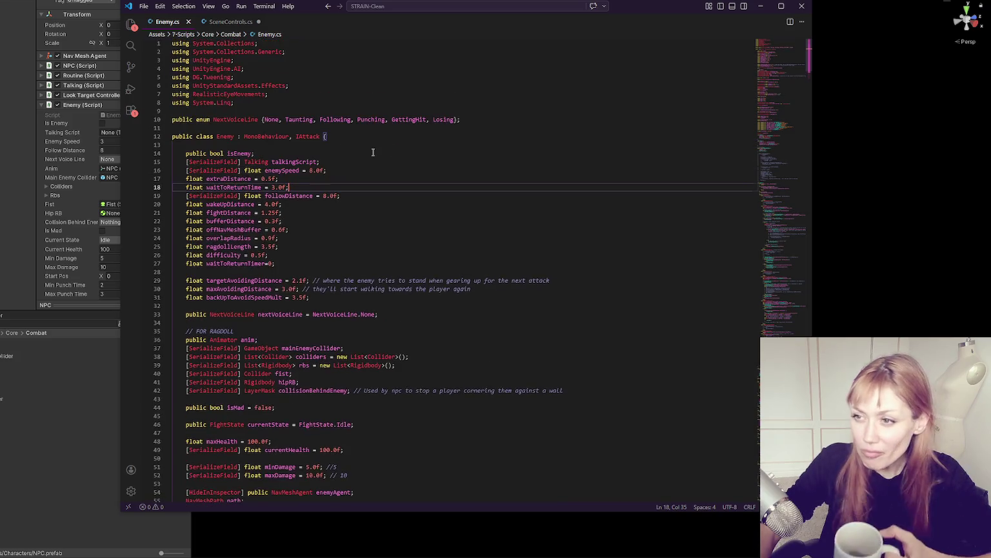
pyautogui.moveTo(120, 151); pyautogui.dragTo(204, 150)
pyautogui.scroll(-8, 486, 301)
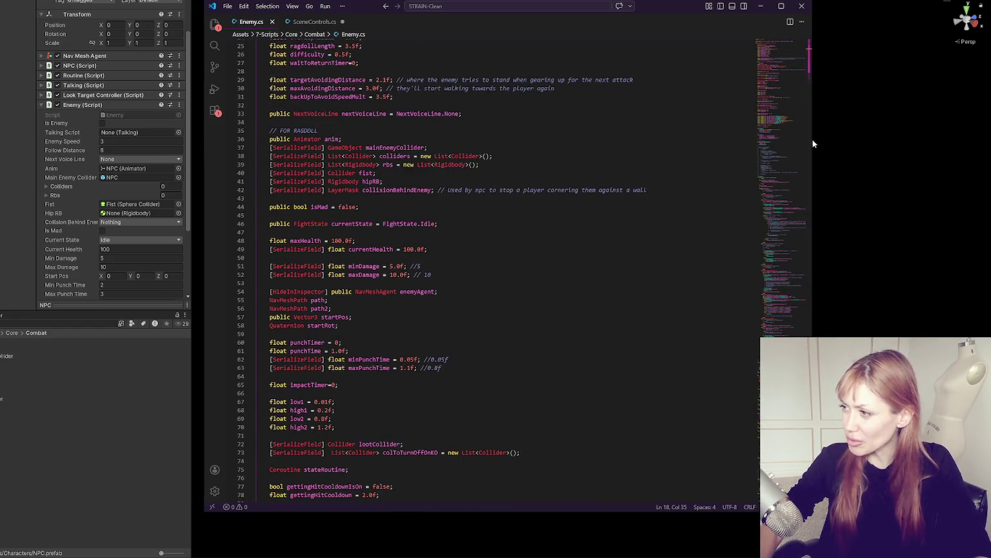
pyautogui.moveTo(811, 142); pyautogui.dragTo(928, 143)
# Read through the Update state switch and the distance field declarations in Enemy.cs
pyautogui.click(627, 185)
pyautogui.scroll(-7, 627, 186)
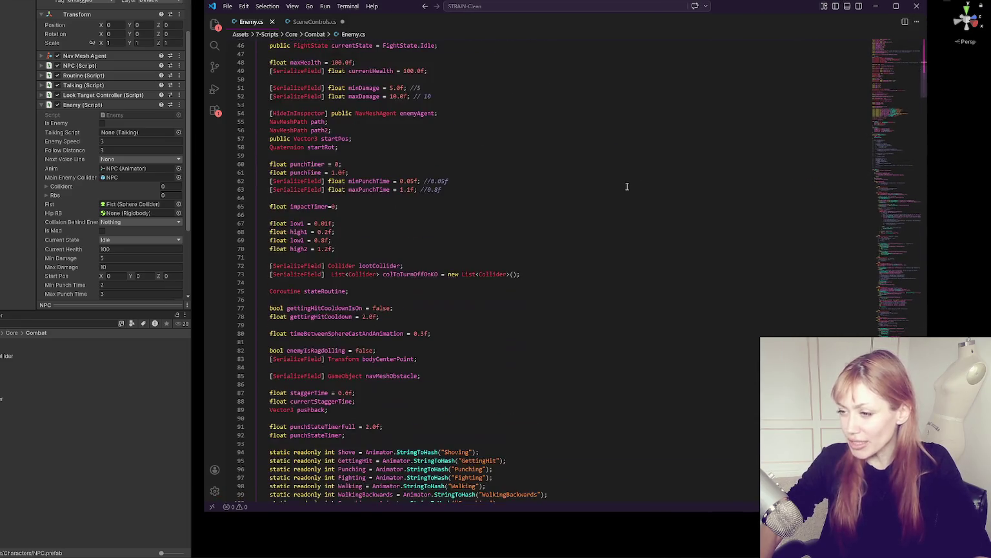
pyautogui.scroll(-20, 527, 236)
pyautogui.scroll(-14, 395, 201)
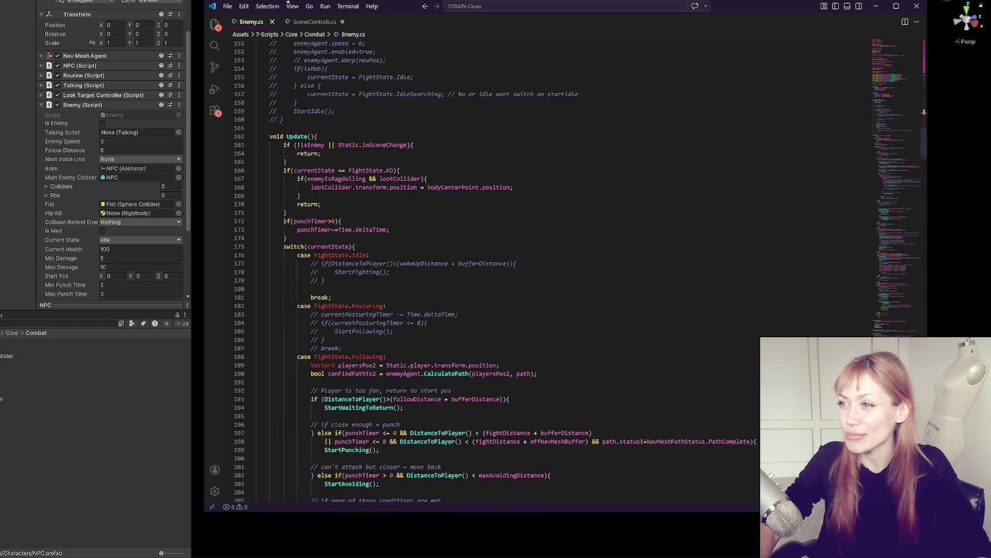
pyautogui.click(387, 152)
pyautogui.scroll(20, 389, 146)
pyautogui.scroll(20, 390, 137)
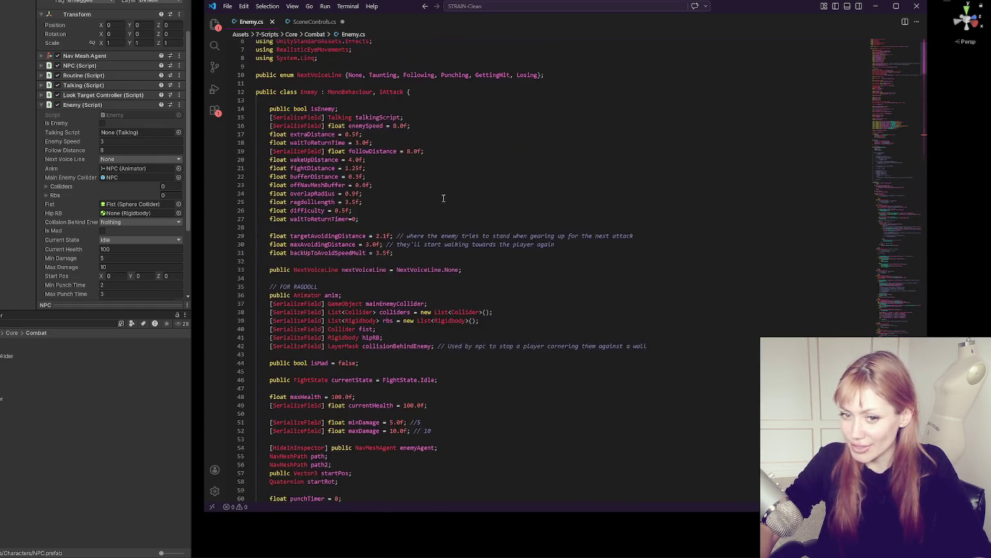
pyautogui.scroll(2, 443, 198)
pyautogui.click(435, 207)
pyautogui.scroll(-5, 436, 205)
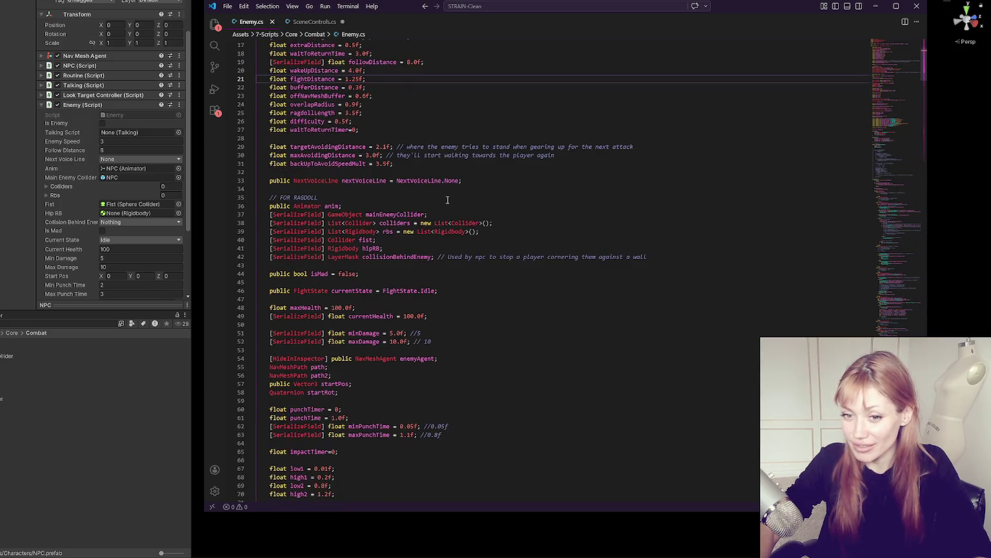
# Change the declaration to 'waitToReturnTimer = 0;' and save Enemy.cs
pyautogui.click(360, 129)
pyautogui.scroll(3, 358, 146)
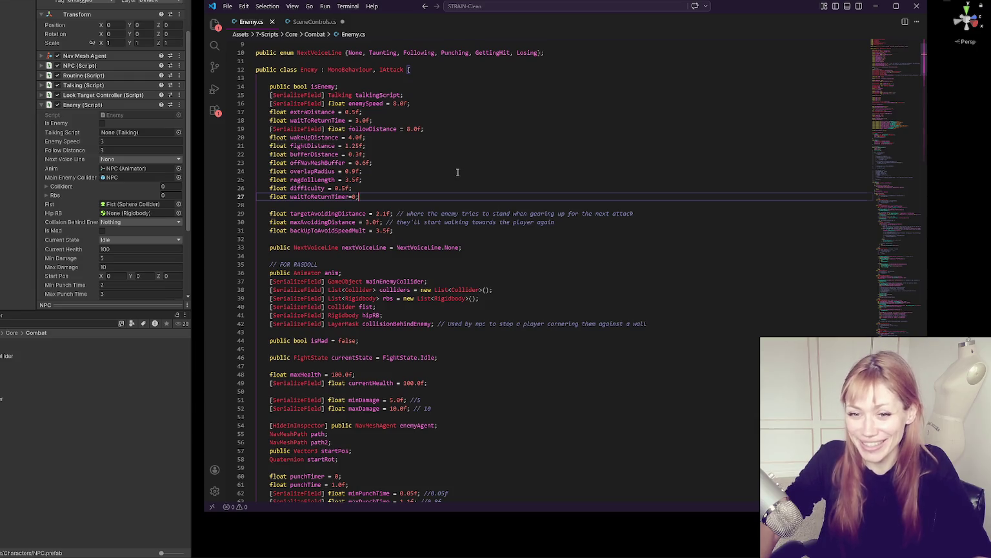
pyautogui.click(353, 202)
pyautogui.click(350, 196)
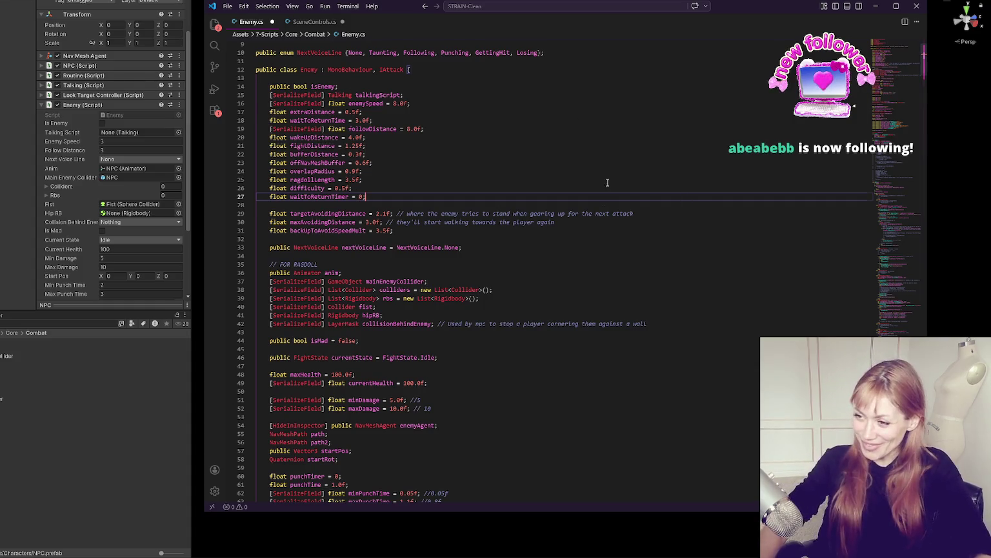
pyautogui.hotkey('ctrl', 's')
# Review the speed and distance fields around backUpToAvoidSpeedMult, bufferDistance and fightDistance
pyautogui.scroll(-3, 348, 169)
pyautogui.click(544, 166)
pyautogui.scroll(-5, 542, 161)
pyautogui.scroll(10, 582, 233)
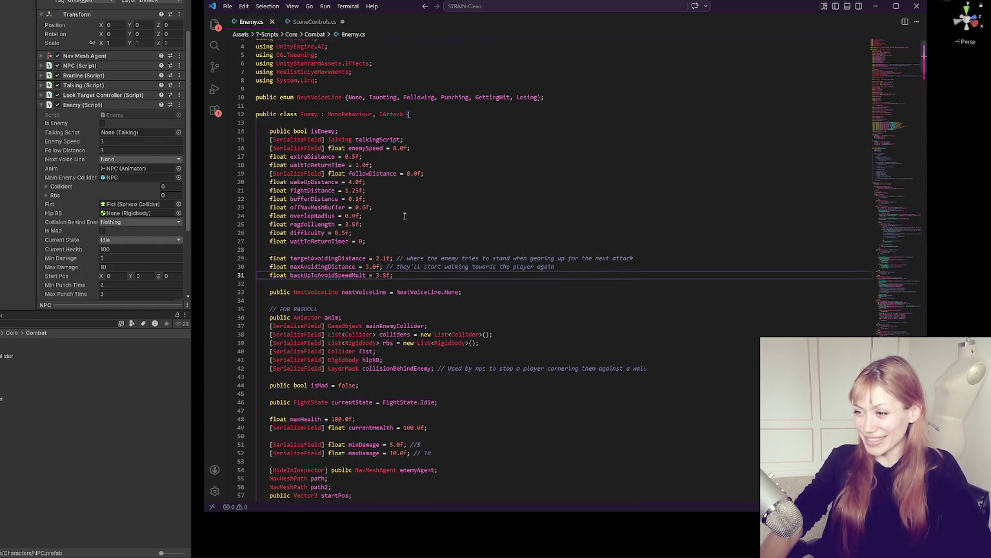
pyautogui.scroll(-6, 408, 214)
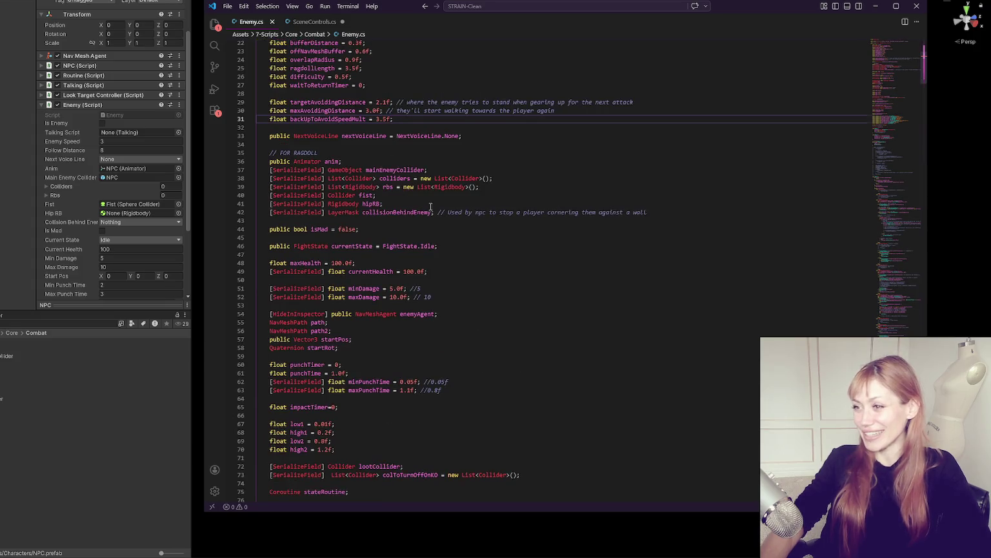
pyautogui.scroll(4, 426, 201)
pyautogui.click(314, 148)
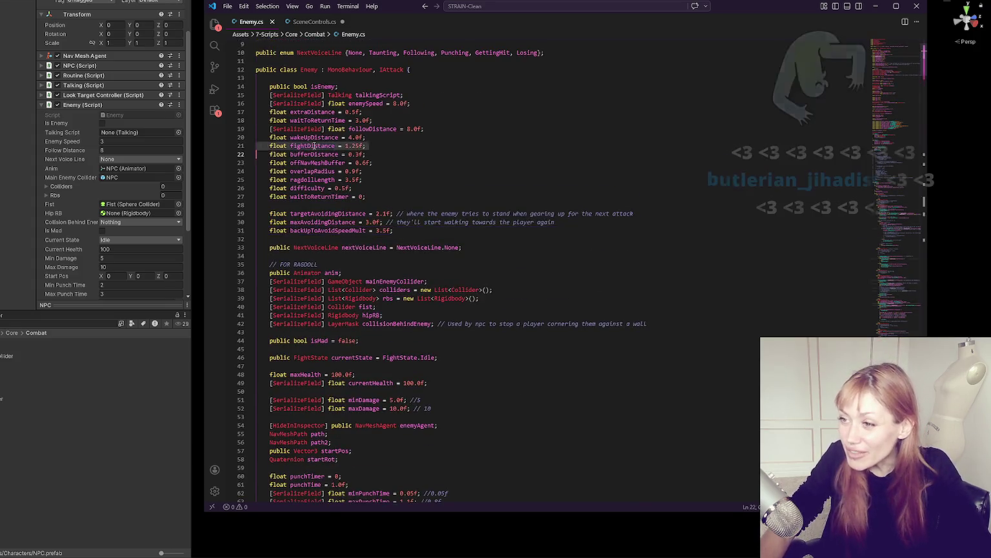
pyautogui.click(314, 146)
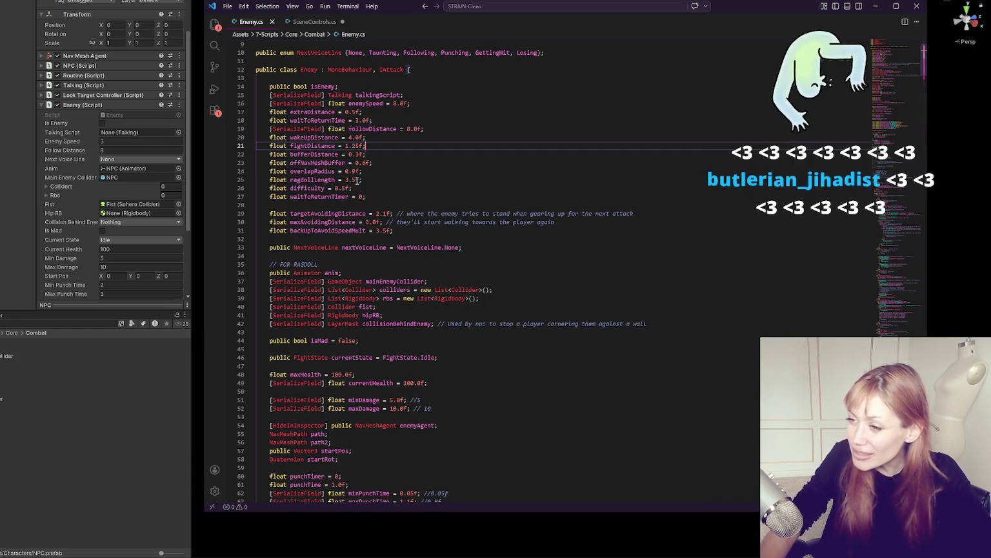
# Set wakeUpDistance to 8.0f and fightDistance to 3.25f, then switch back to Unity
pyautogui.click(348, 138)
pyautogui.write('8')
pyautogui.click(346, 146)
pyautogui.press('Delete')
pyautogui.write('3')
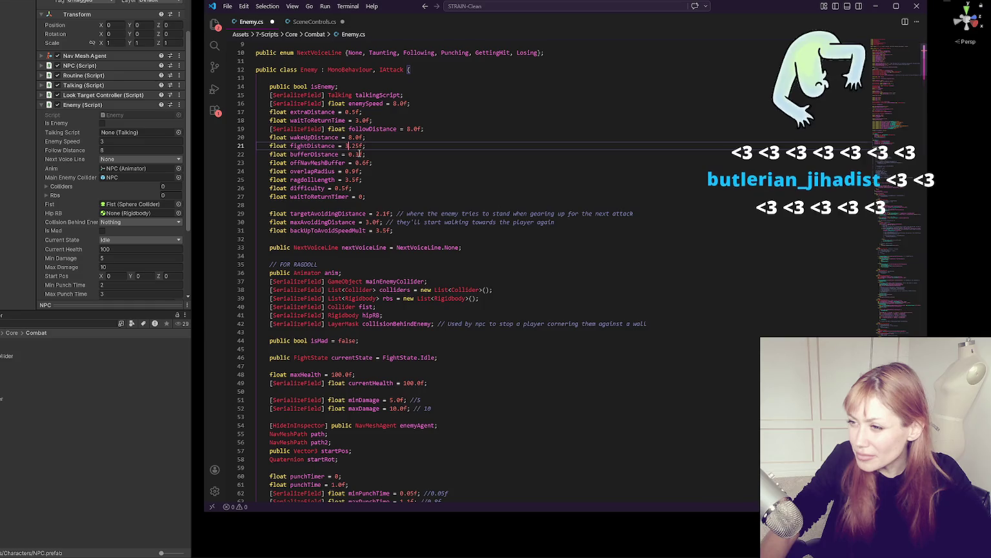
pyautogui.hotkey('alt', 'Tab')
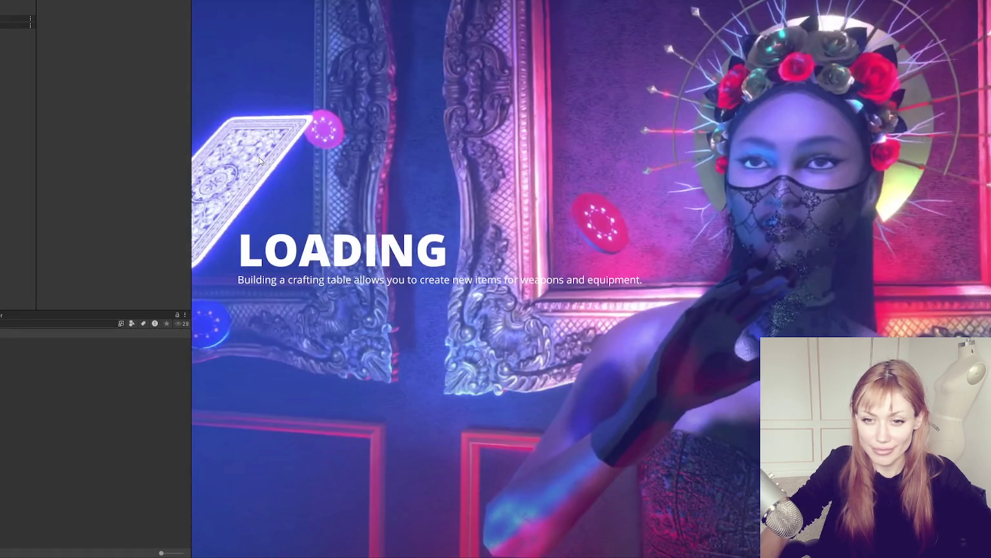
# Toggle play mode, widen the game view to fill the screen, and resume play
pyautogui.hotkey('ctrl', 'p')
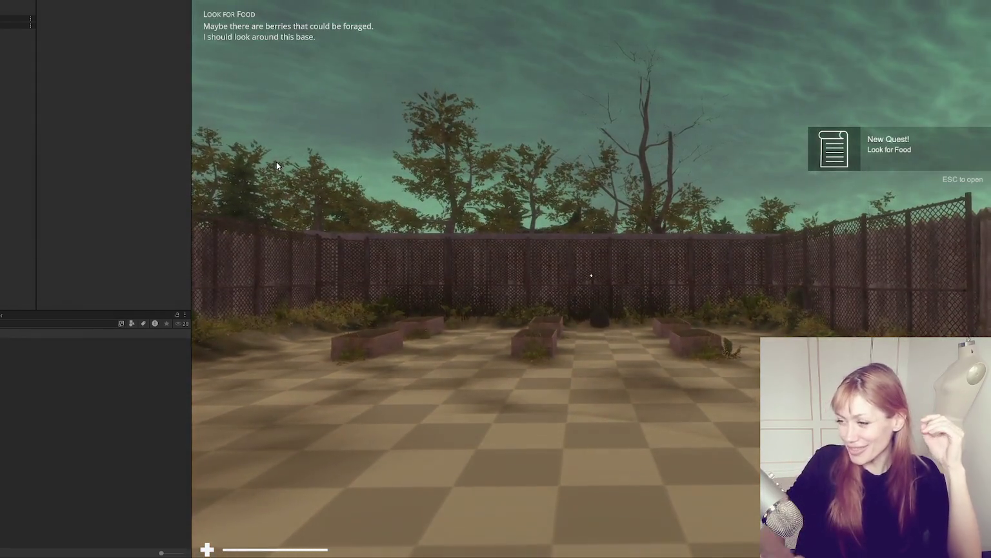
pyautogui.click(276, 162)
pyautogui.press('Escape')
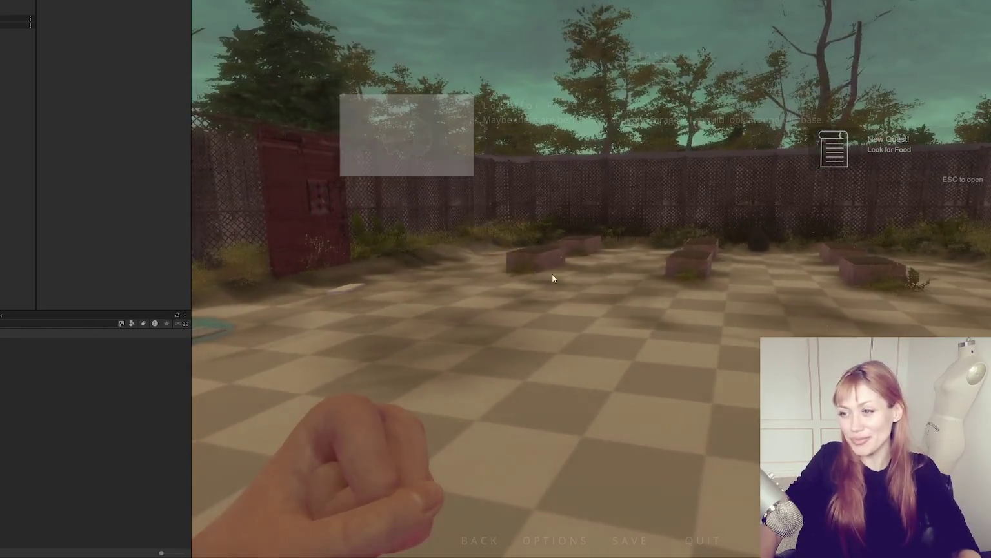
pyautogui.moveTo(191, 187); pyautogui.dragTo(3, 187)
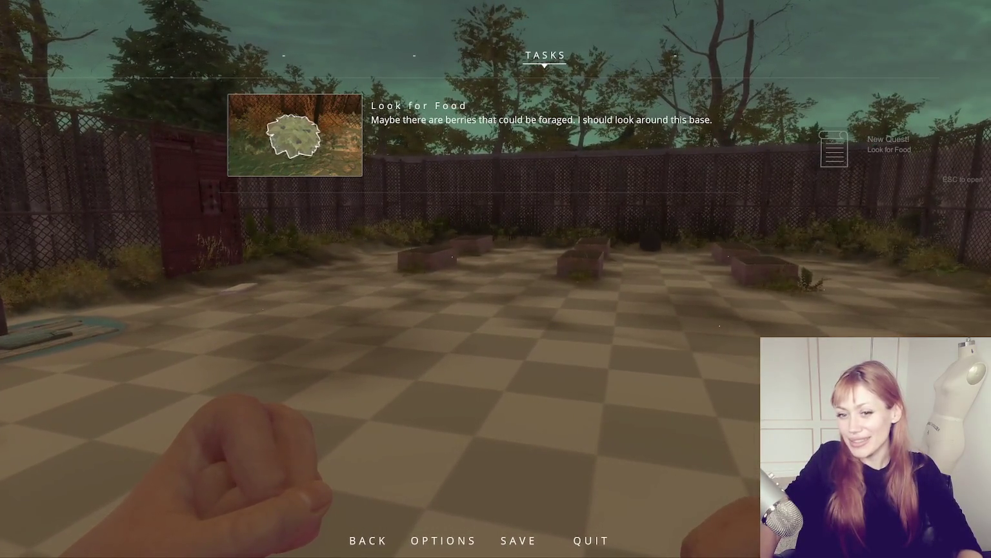
pyautogui.press('Escape')
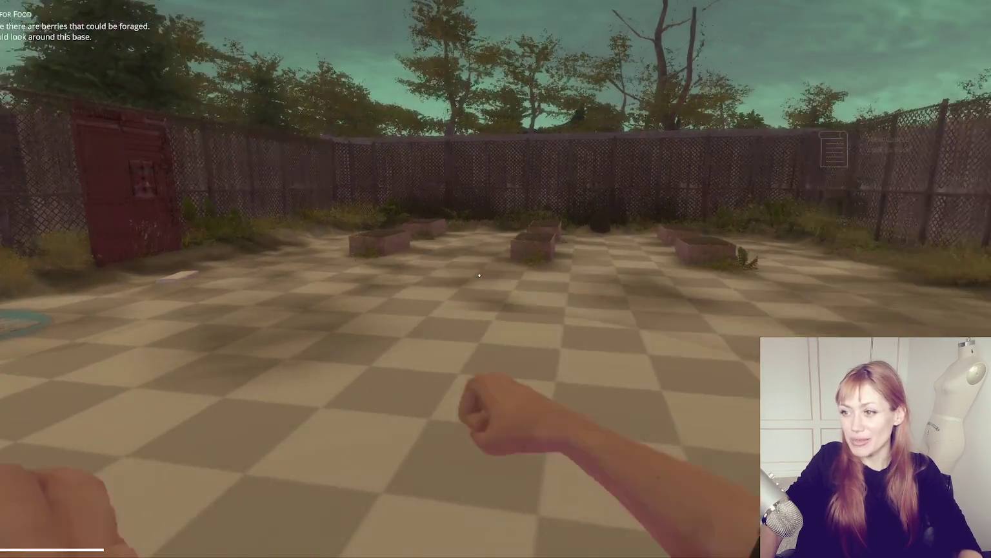
# Walk from the courtyard down the snowy alley and along the street to the masked NPCs
pyautogui.press('w')
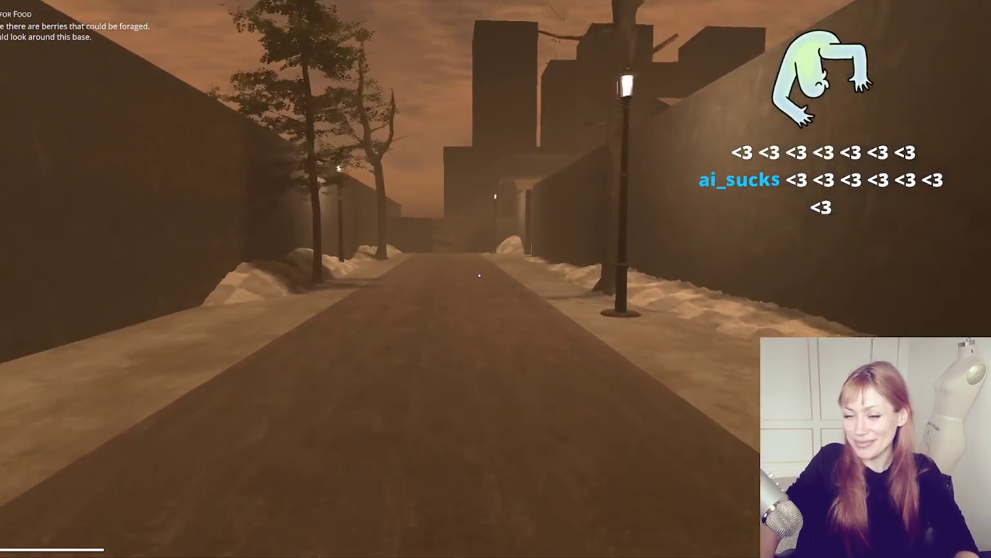
pyautogui.press('w')
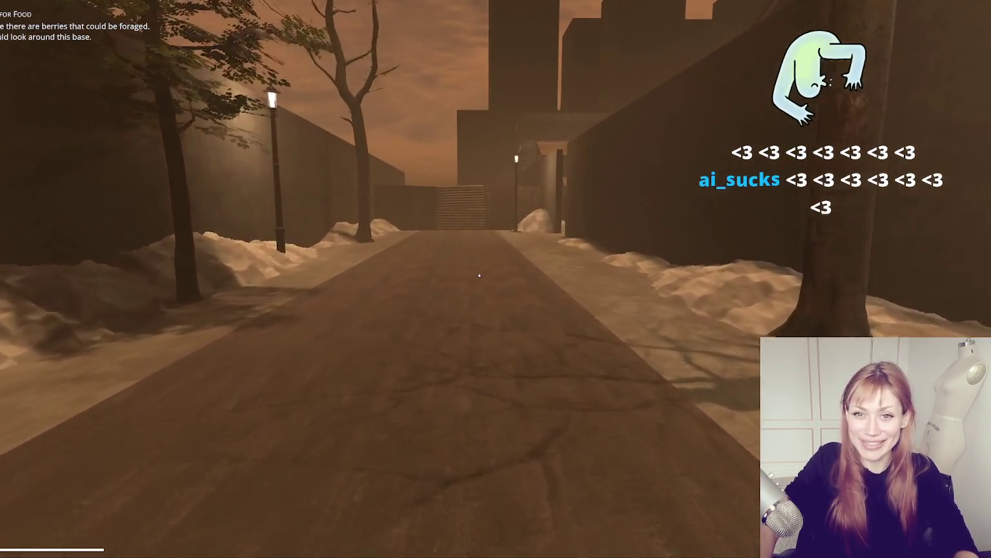
pyautogui.press('w')
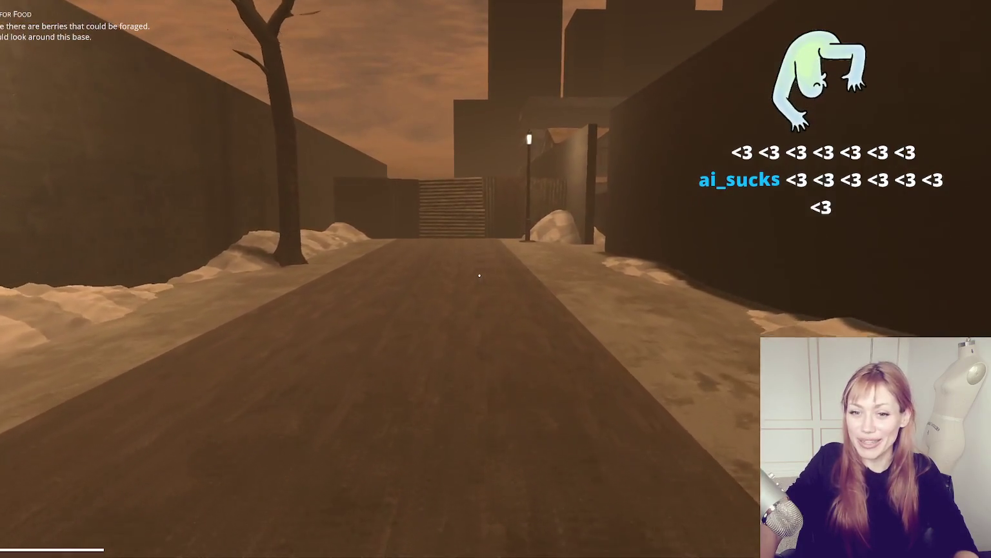
pyautogui.press('w')
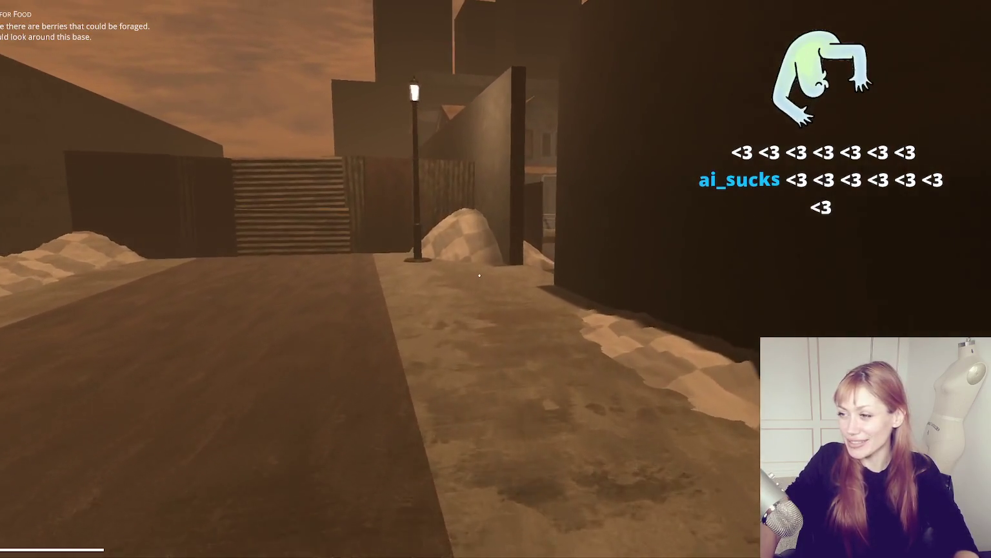
pyautogui.press('w')
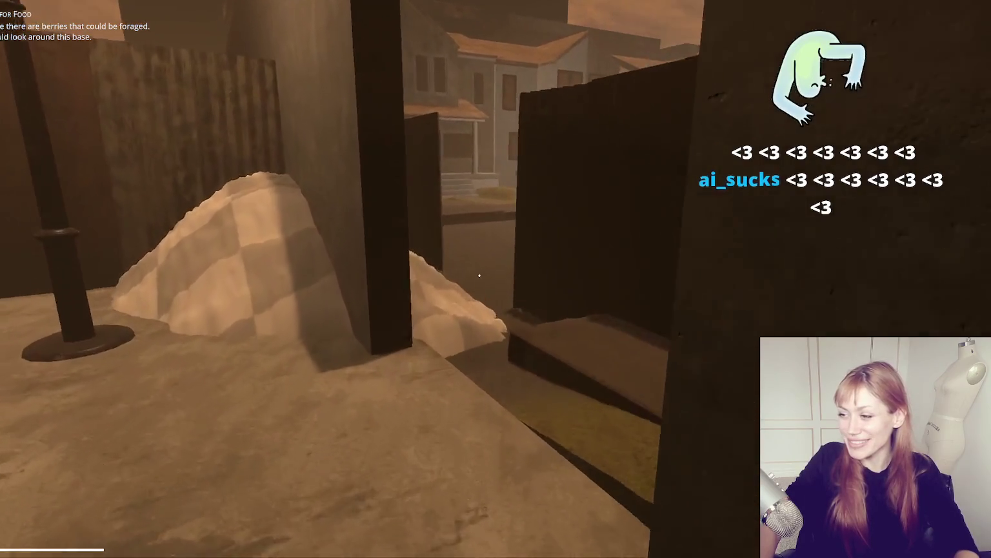
pyautogui.press('w')
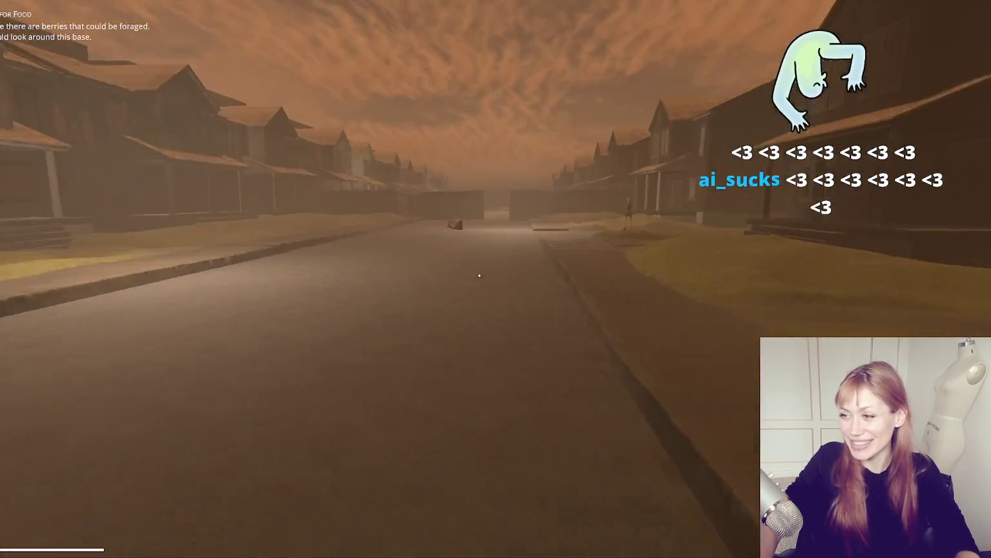
pyautogui.hotkey('shift', 'w')
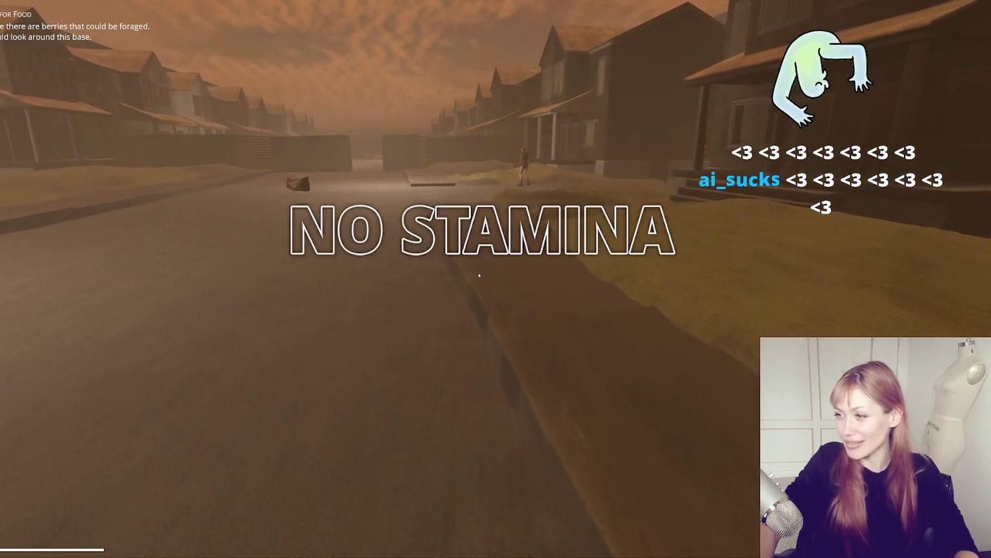
pyautogui.press('w')
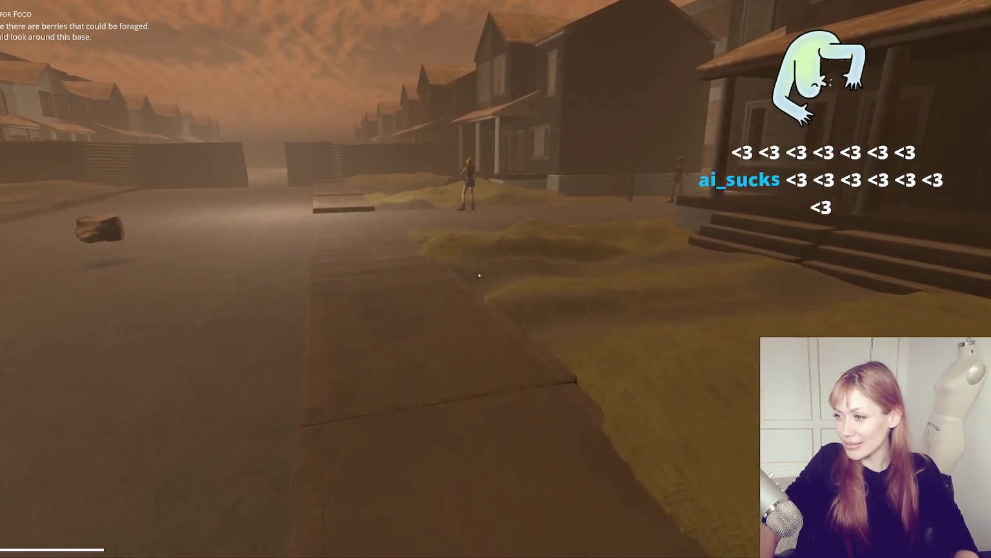
pyautogui.press('w')
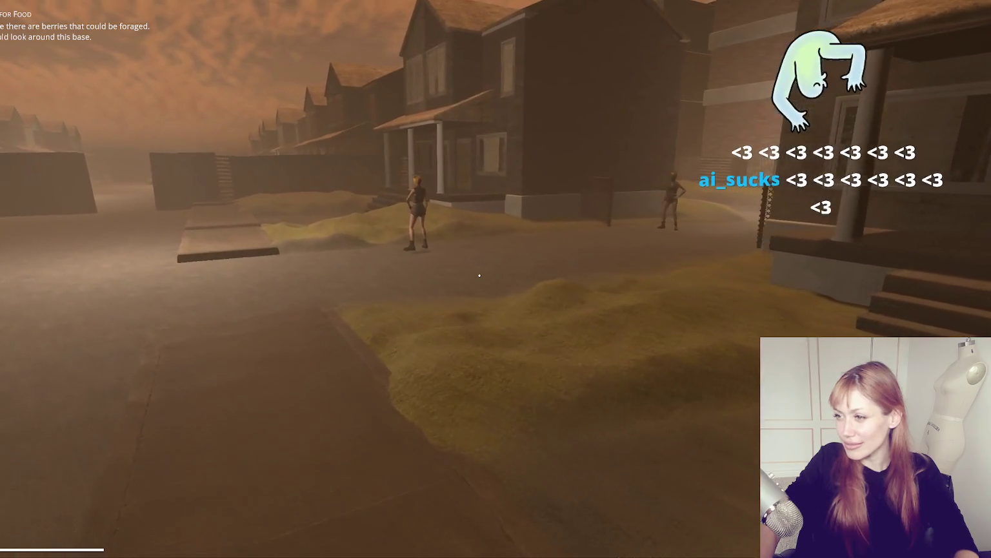
pyautogui.press('w')
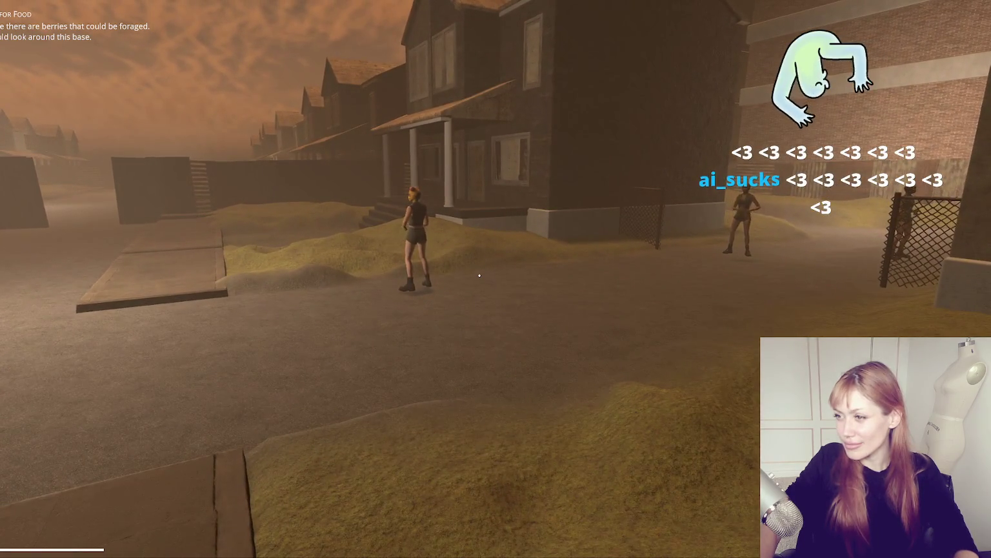
pyautogui.press('w')
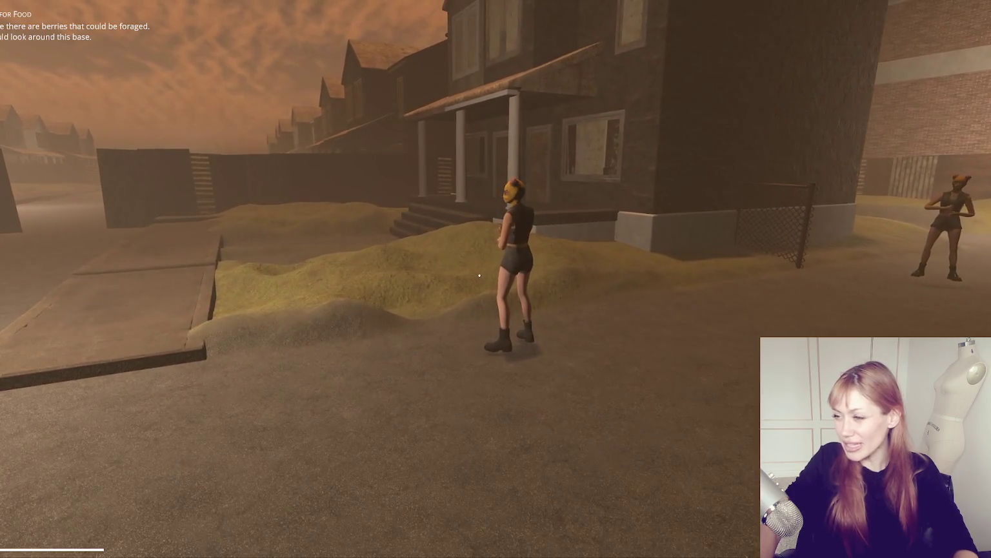
pyautogui.press('w')
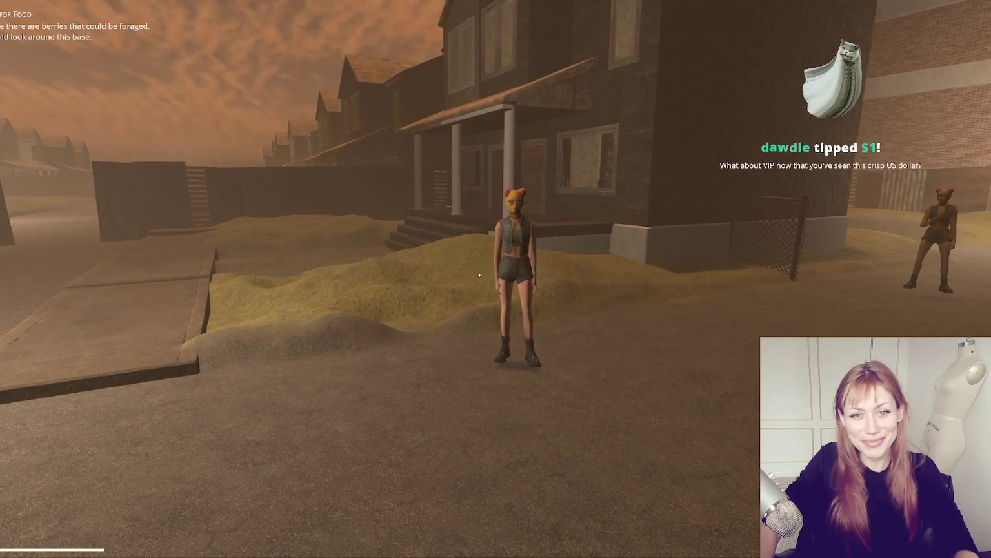
# Inspect the masked enemy up close by adjusting the camera, then pause the game
pyautogui.moveTo(480, 276)
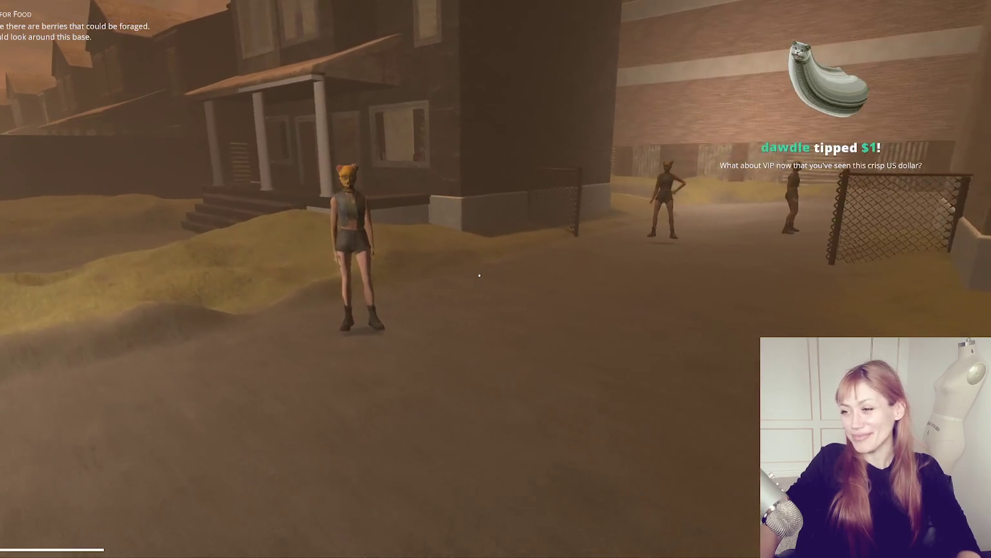
pyautogui.scroll(5, 479, 275)
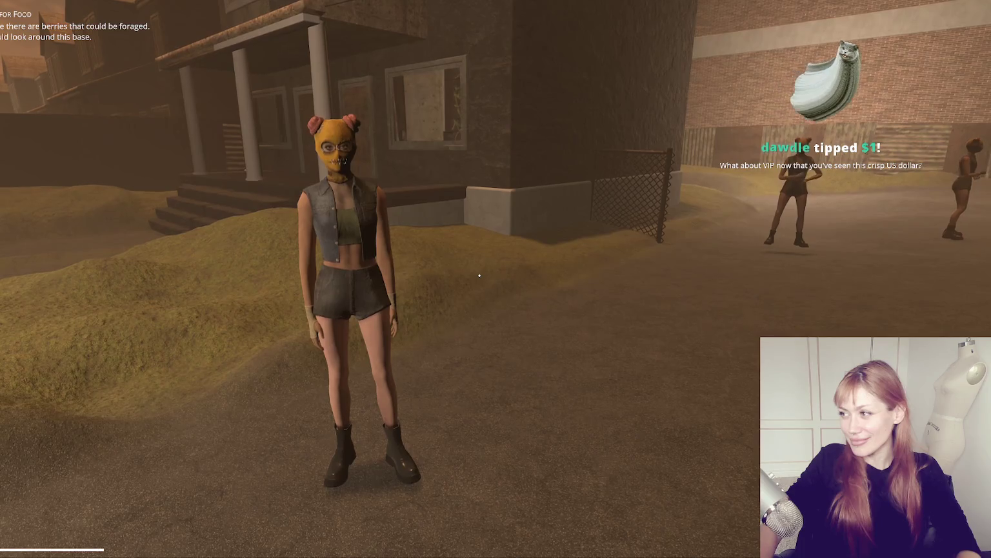
pyautogui.scroll(4, 479, 275)
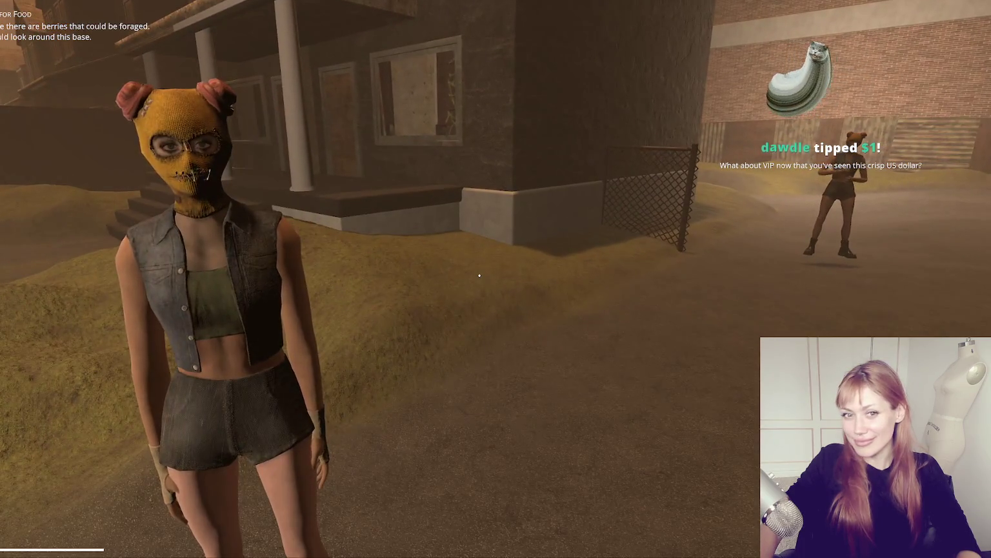
pyautogui.scroll(4, 480, 275)
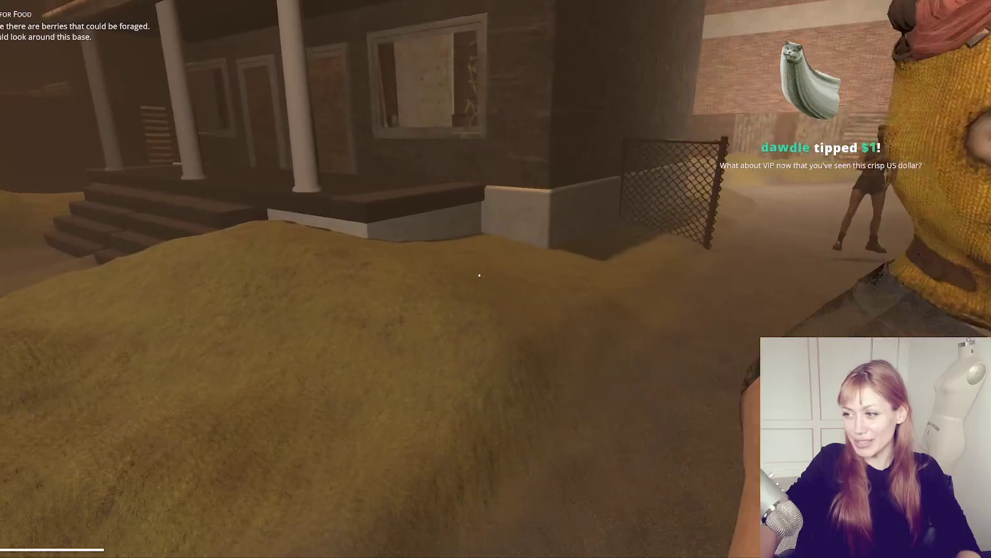
pyautogui.scroll(-5, 479, 276)
pyautogui.scroll(4, 480, 275)
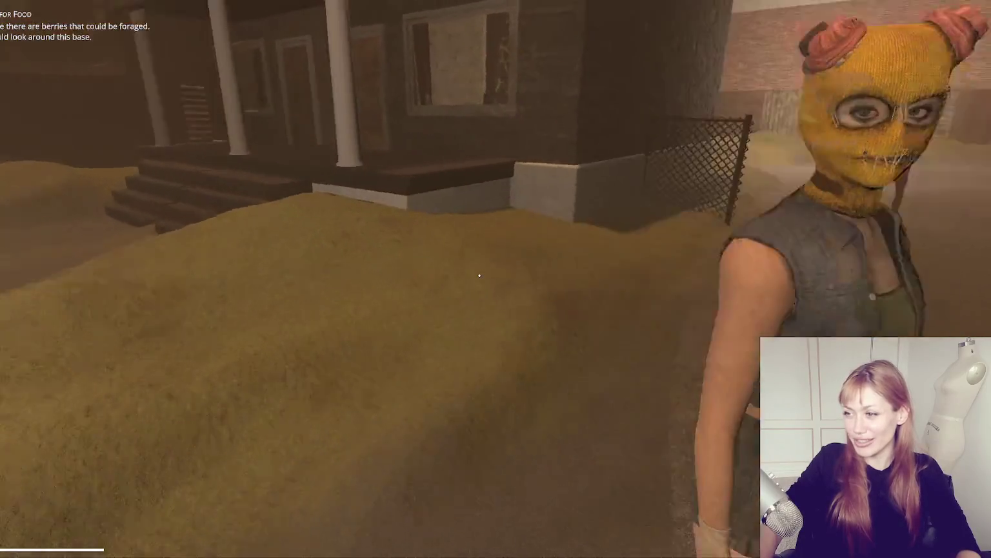
pyautogui.scroll(-3, 479, 276)
pyautogui.scroll(-2, 480, 276)
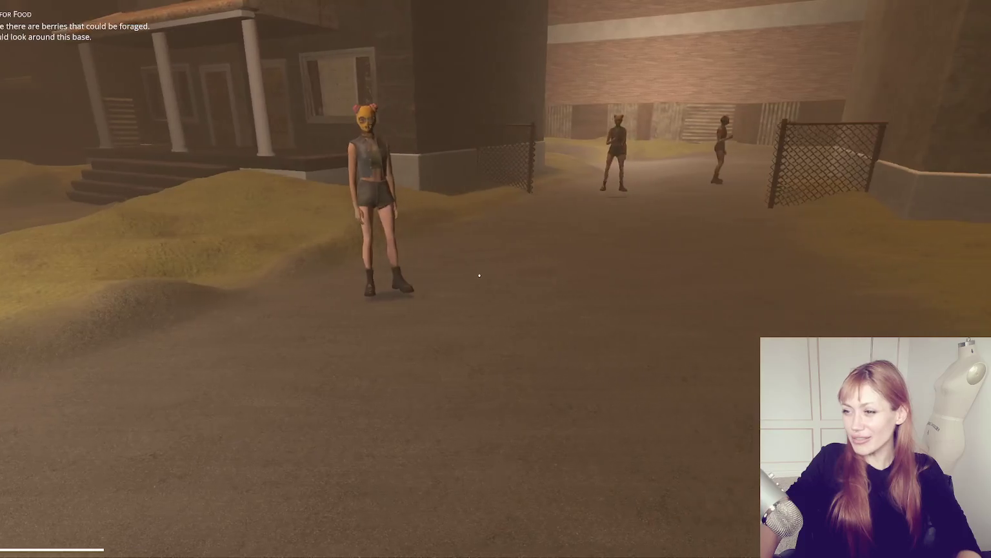
pyautogui.press('Escape')
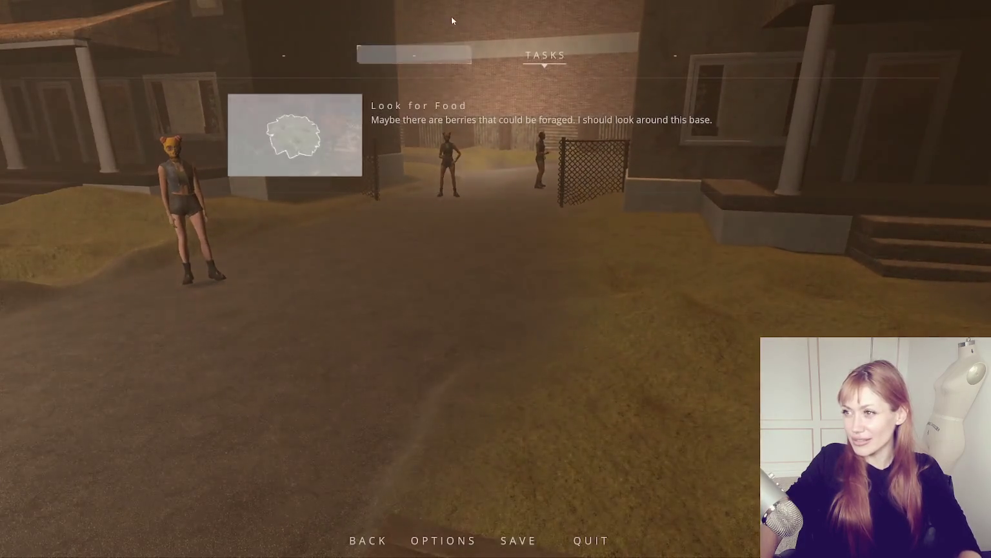
# Switch from the paused game to Enemy.cs in Visual Studio Code
pyautogui.hotkey('alt', 'Tab')
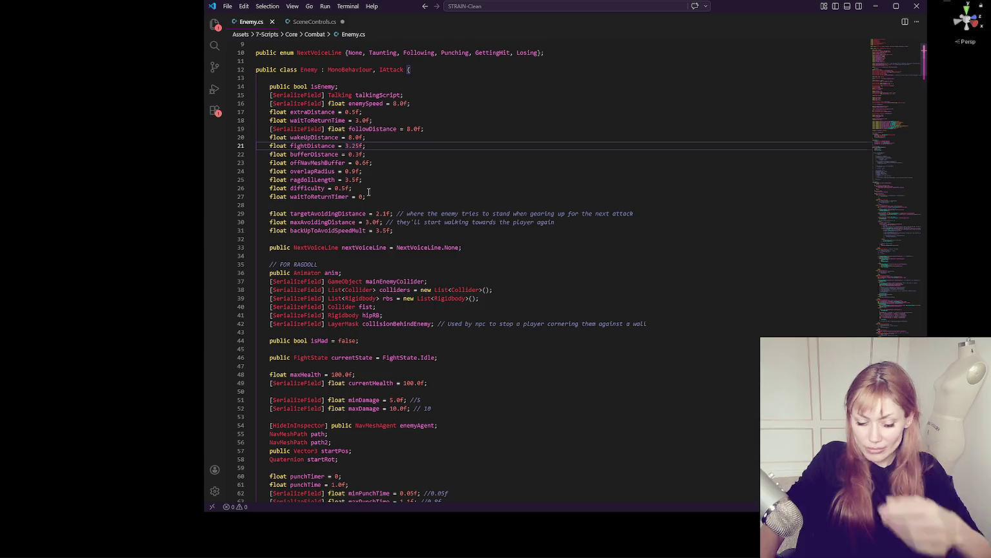
# Change fightDistance to 1.25f
pyautogui.press('BackSpace')
pyautogui.write('1')
pyautogui.press('Up')
pyautogui.click(369, 191)
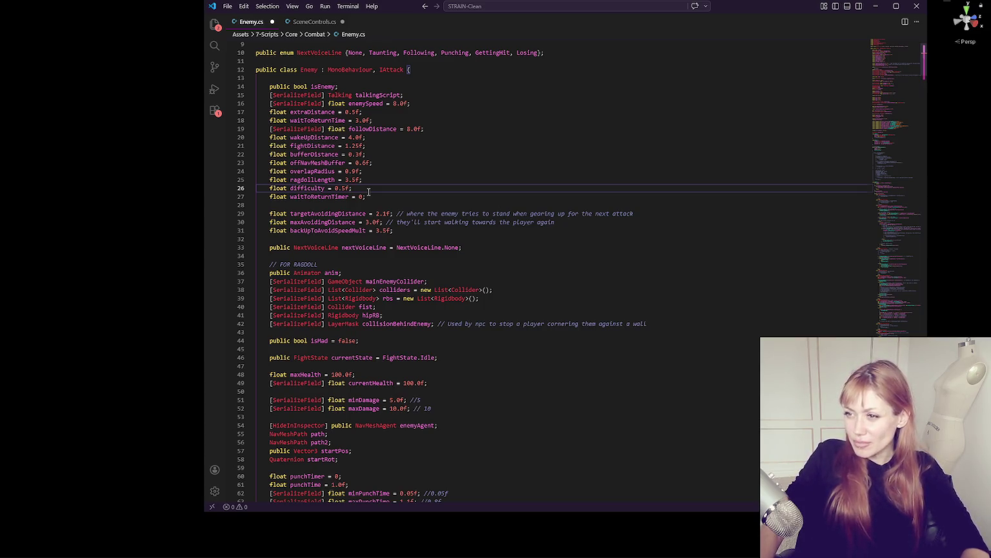
# Add [SerializeField] to wakeUpDistance and fightDistance, then return to Unity to recompile
pyautogui.moveTo(271, 129); pyautogui.dragTo(328, 129)
pyautogui.hotkey('ctrl', 'c')
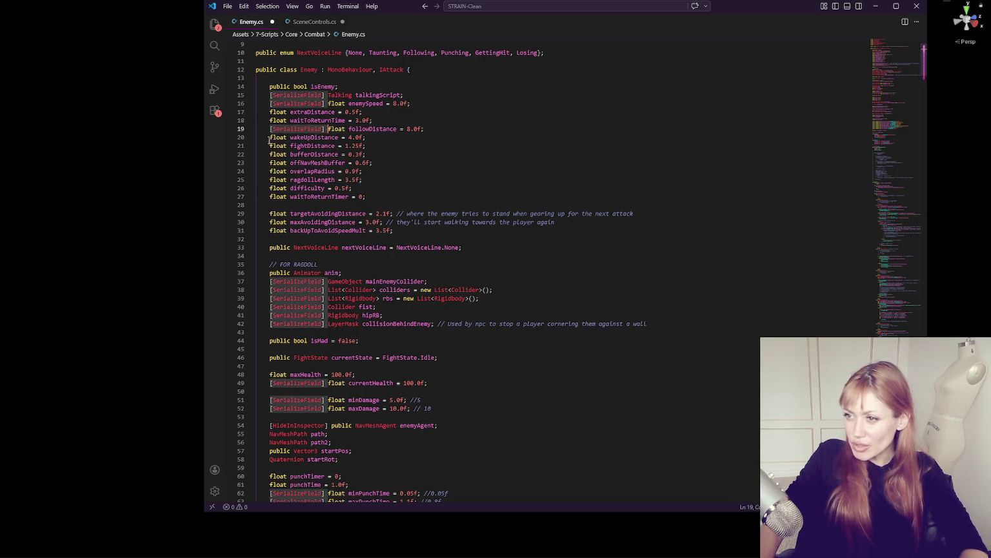
pyautogui.click(270, 139)
pyautogui.hotkey('ctrl', 'v')
pyautogui.click(269, 146)
pyautogui.hotkey('ctrl', 'v')
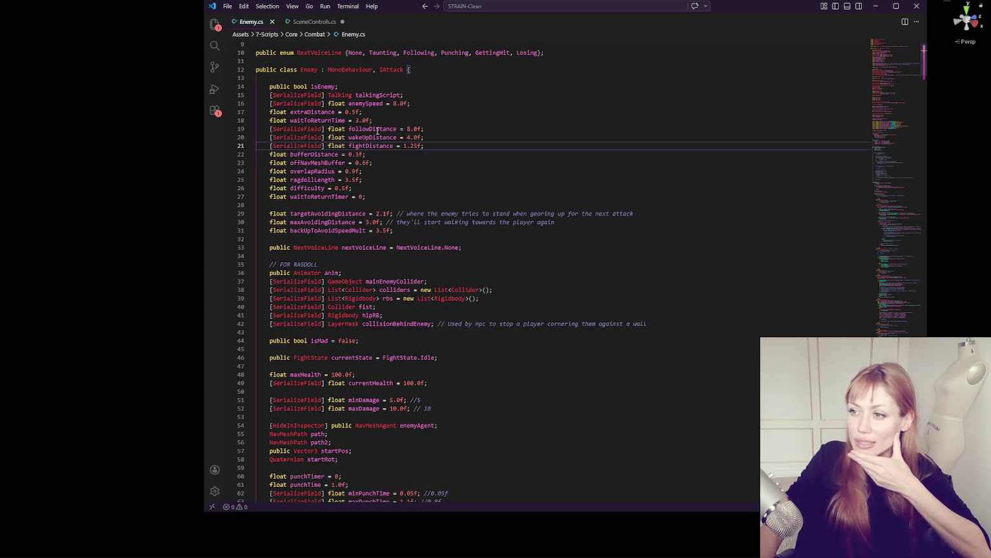
pyautogui.hotkey('alt', 'Tab')
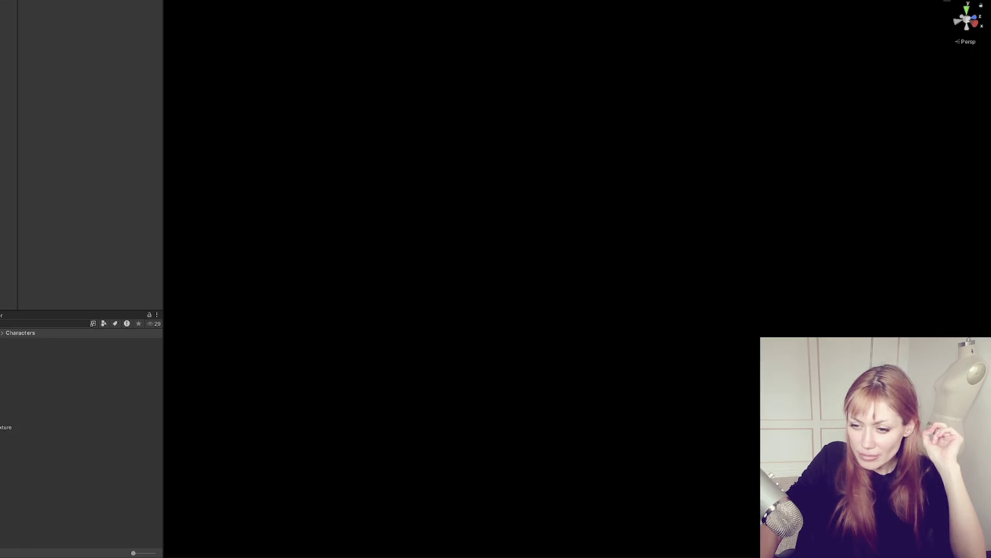
# In the NPC's Enemy (Script), set Wake Up Distance to 9 and Fight Distance to 4.25
pyautogui.click(64, 434)
pyautogui.scroll(-5, 51, 96)
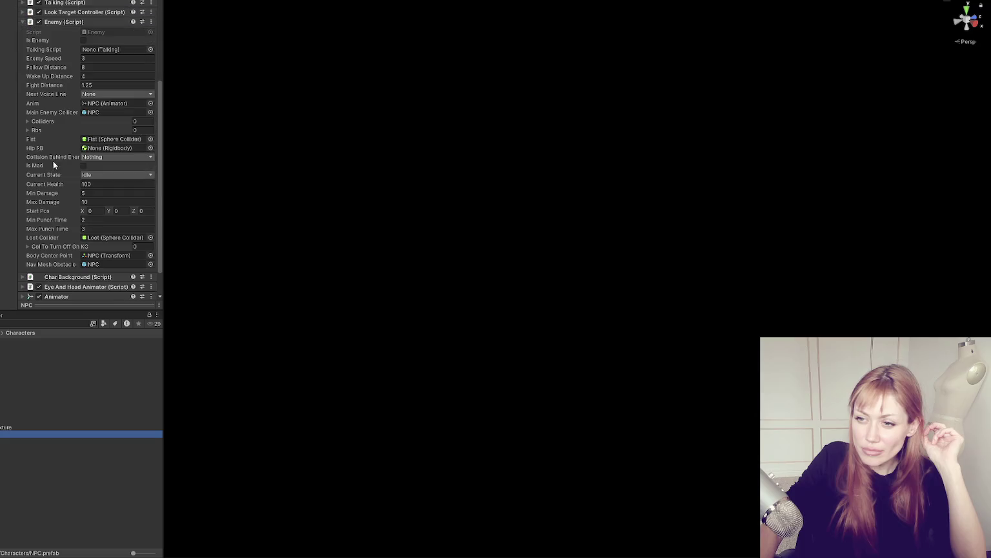
pyautogui.click(100, 67)
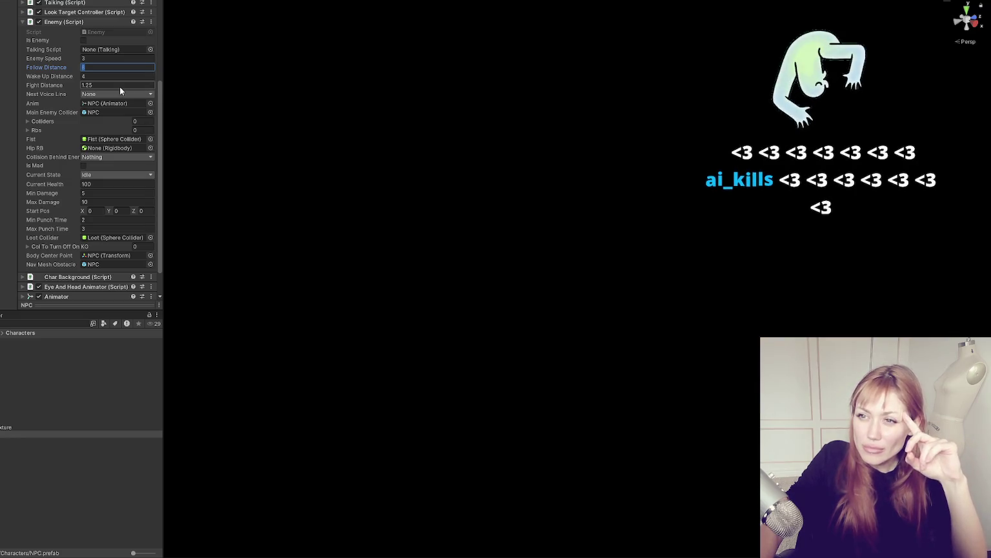
pyautogui.click(113, 77)
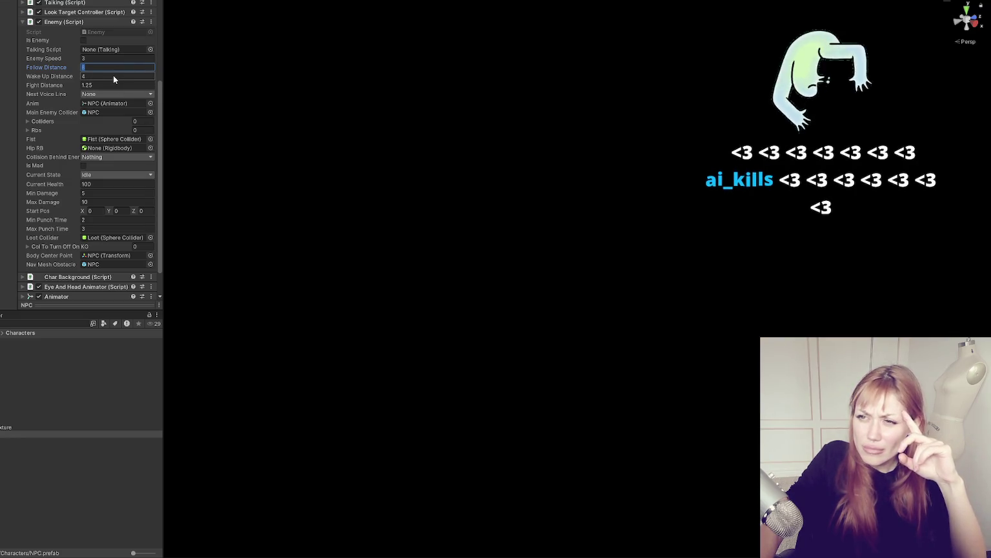
pyautogui.write('9')
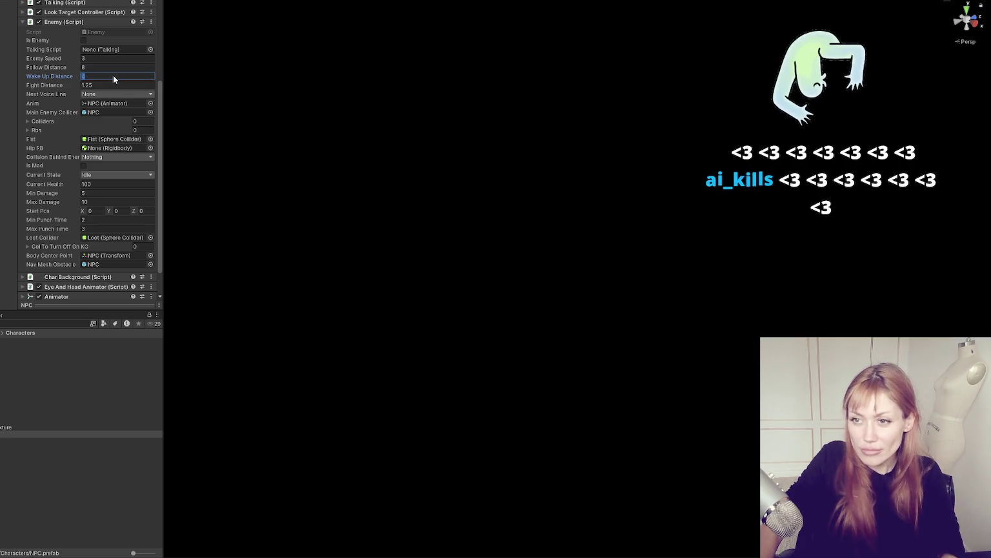
pyautogui.click(107, 85)
pyautogui.click(85, 85)
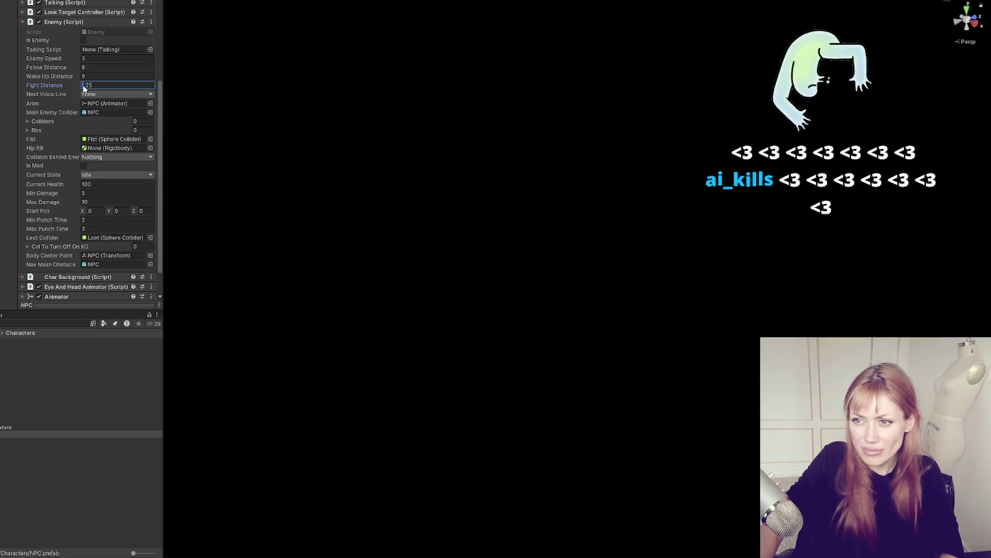
pyautogui.press('BackSpace')
pyautogui.write('4')
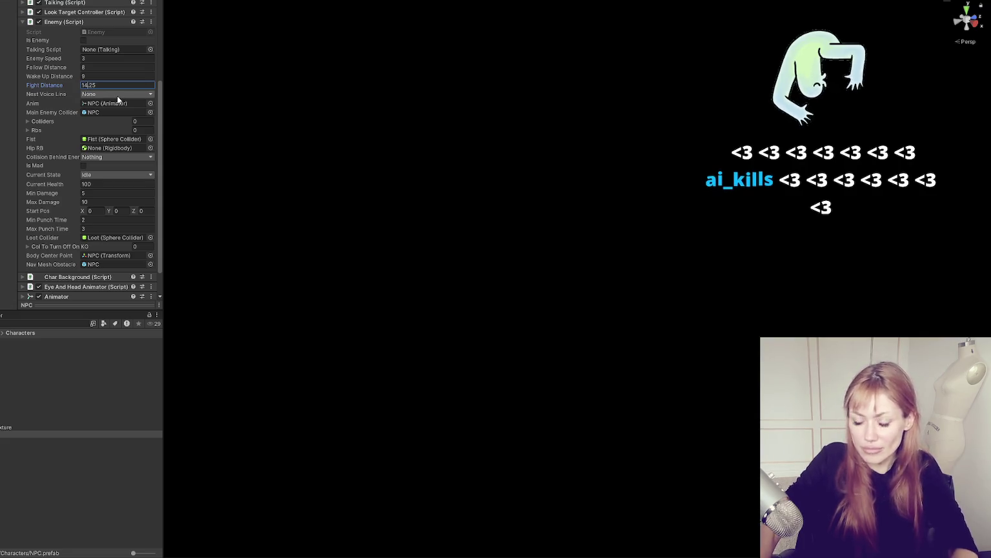
pyautogui.press('Return')
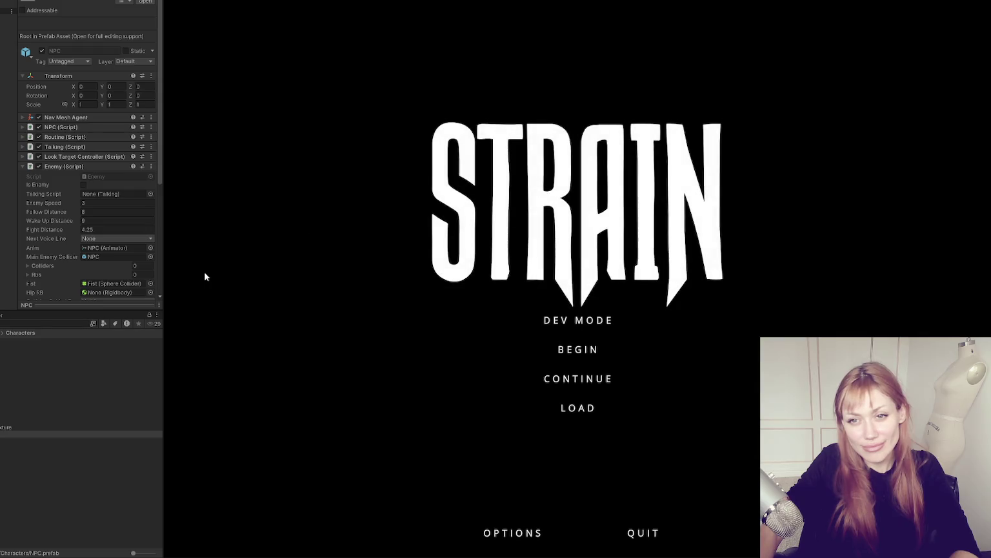
# Choose DEV MODE on the STRAIN main menu to load into the base
pyautogui.click(589, 327)
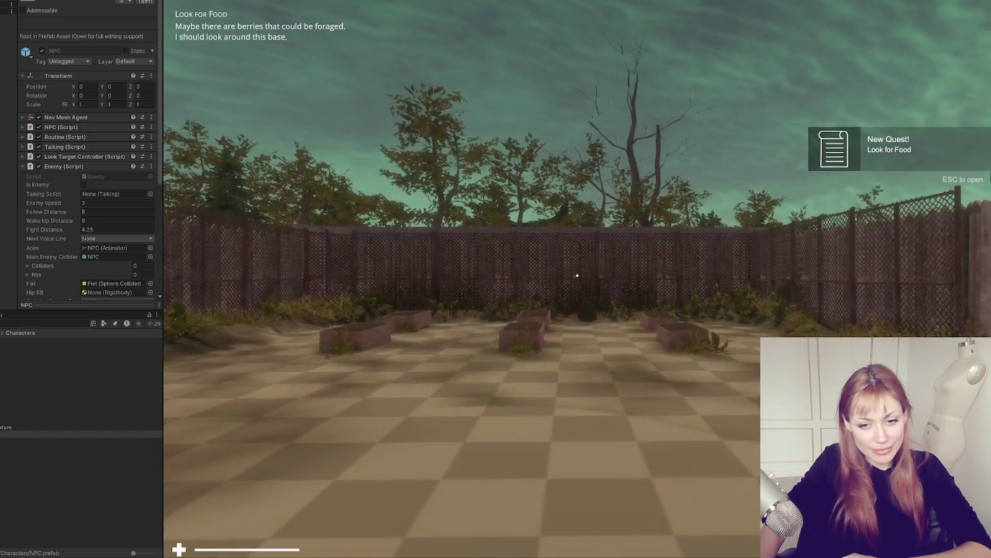
# Throw a punch, then leave the base through the red door and walk down the snowy street
pyautogui.click(577, 276)
pyautogui.press('w')
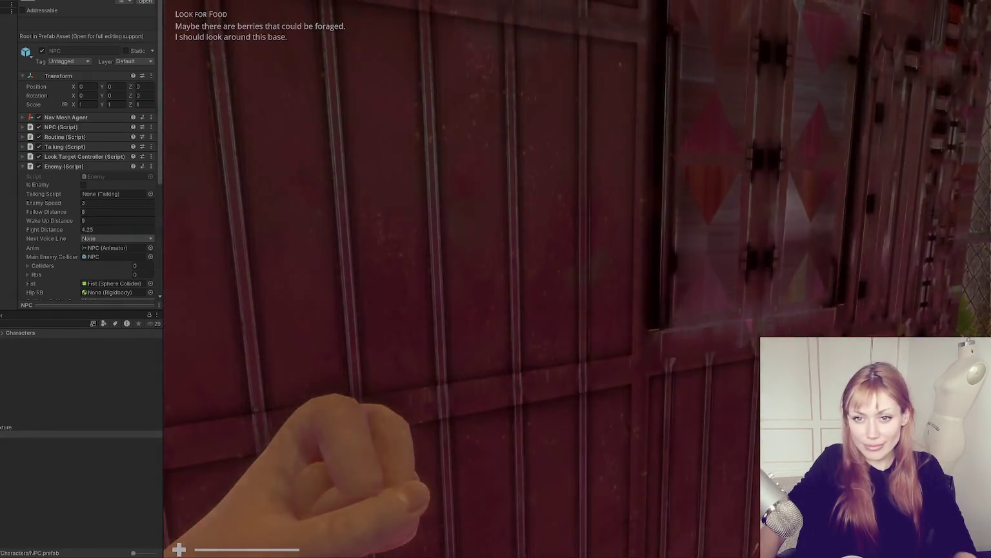
pyautogui.click(577, 276)
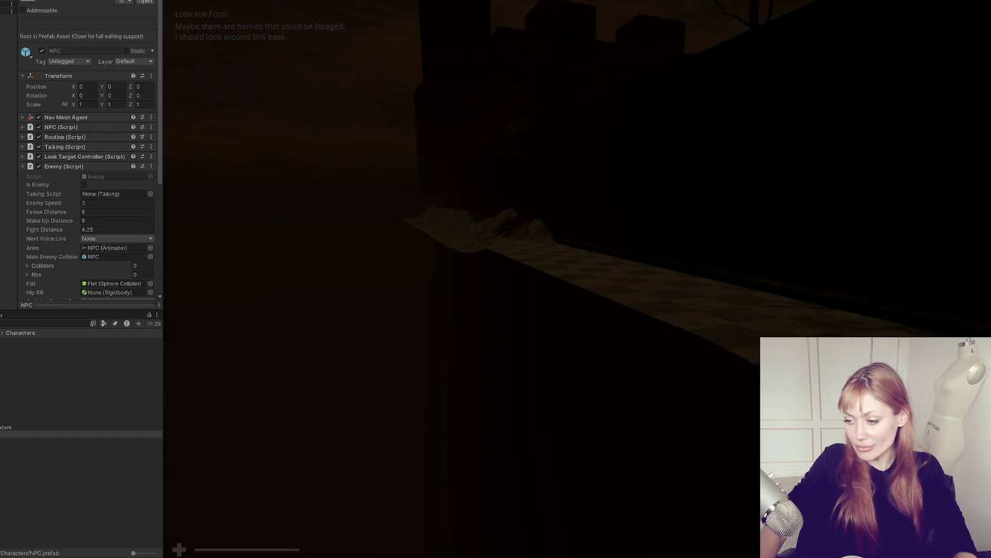
pyautogui.press('w')
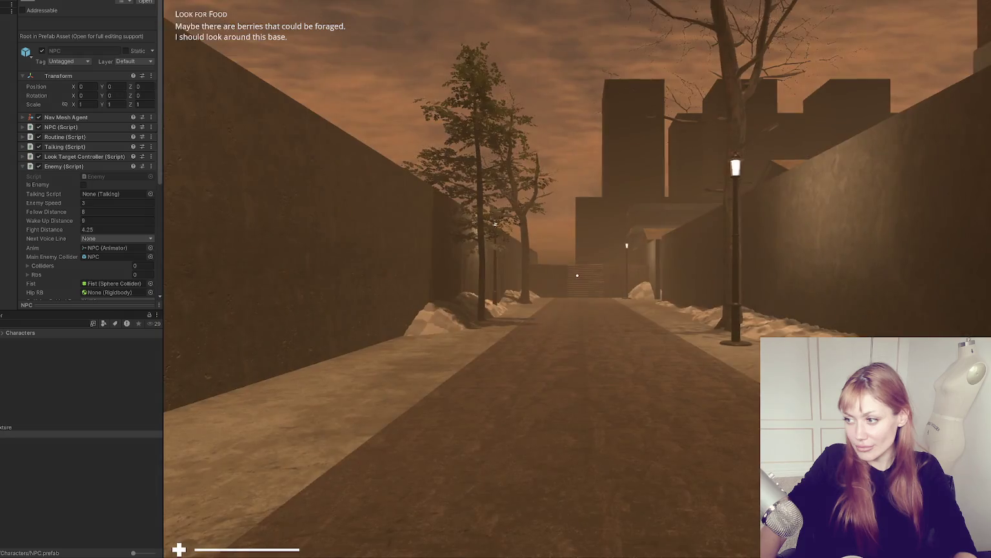
pyautogui.press('w')
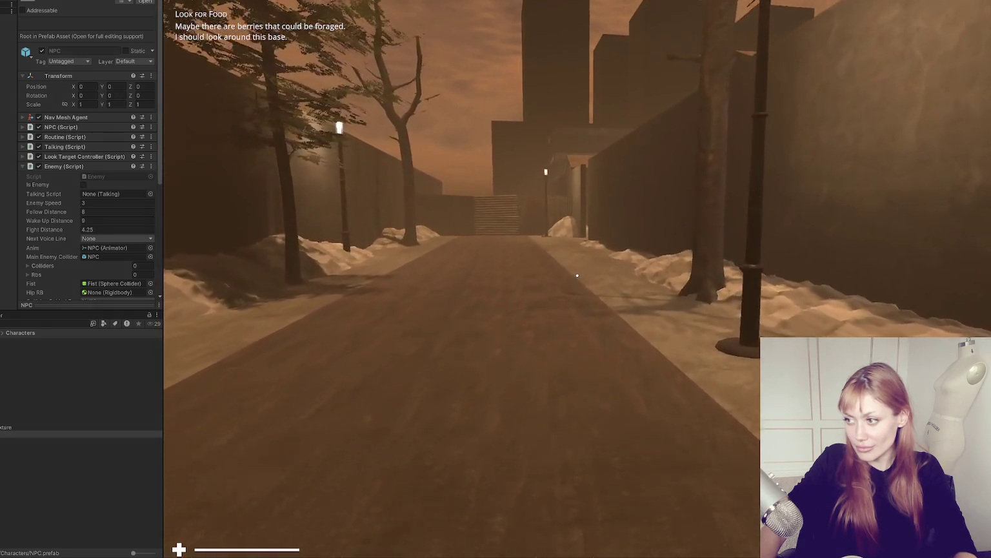
pyautogui.press('w')
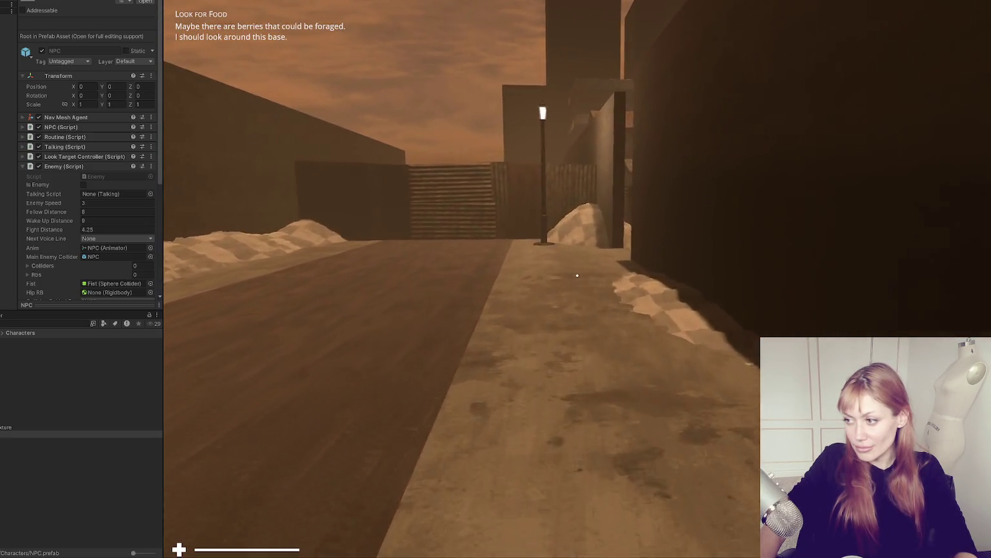
pyautogui.press('w')
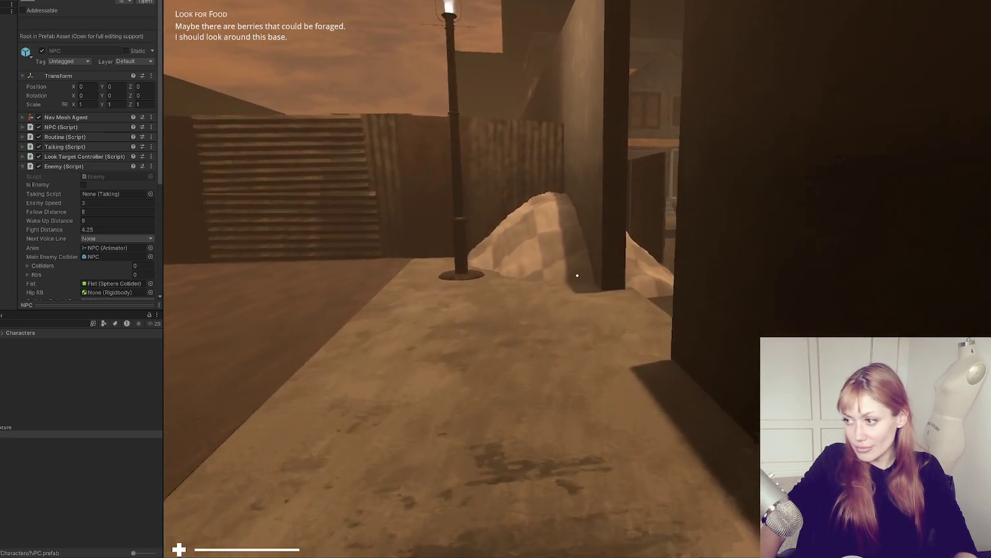
# Cut through the alley and fence gap, then walk past the houses into the NPCs' yard
pyautogui.press('w')
pyautogui.press('w')
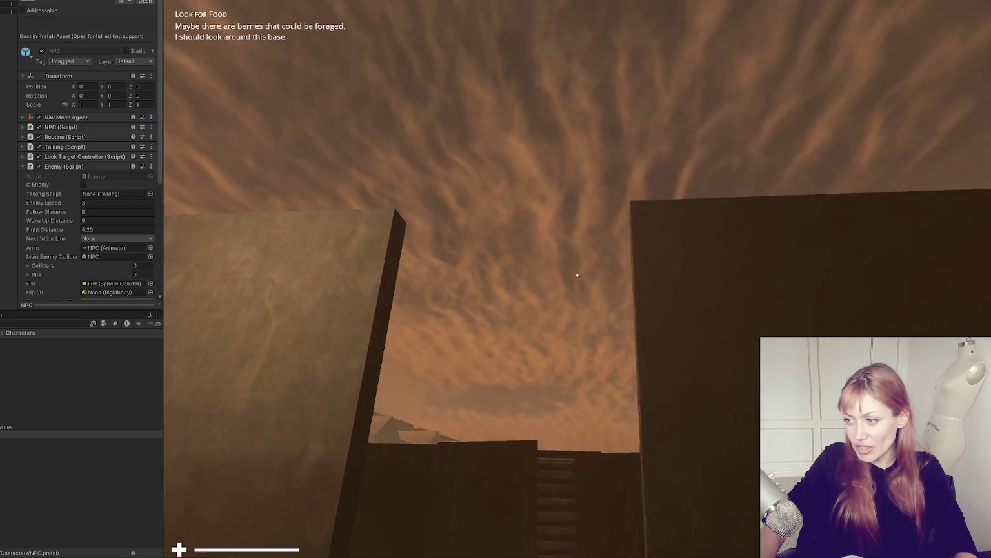
pyautogui.press('w')
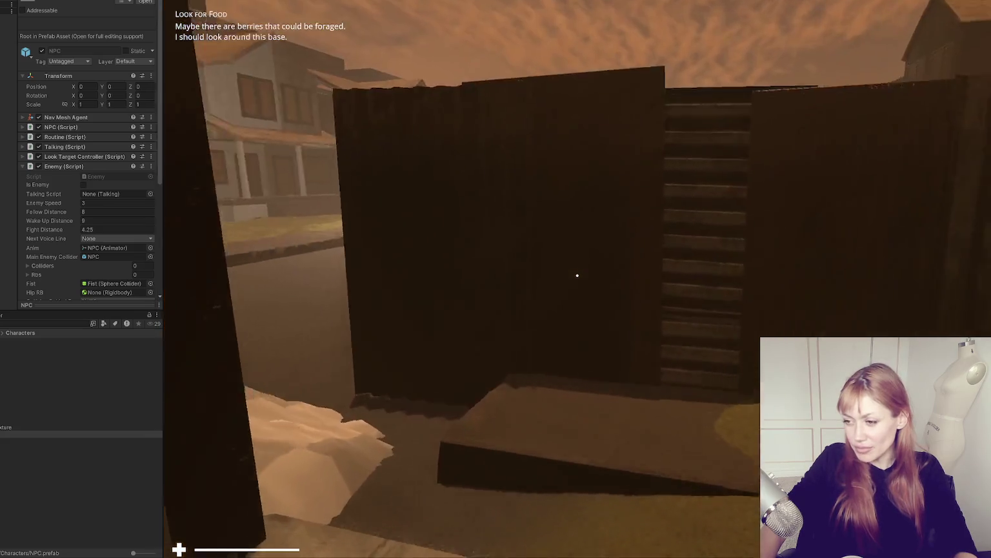
pyautogui.press('w')
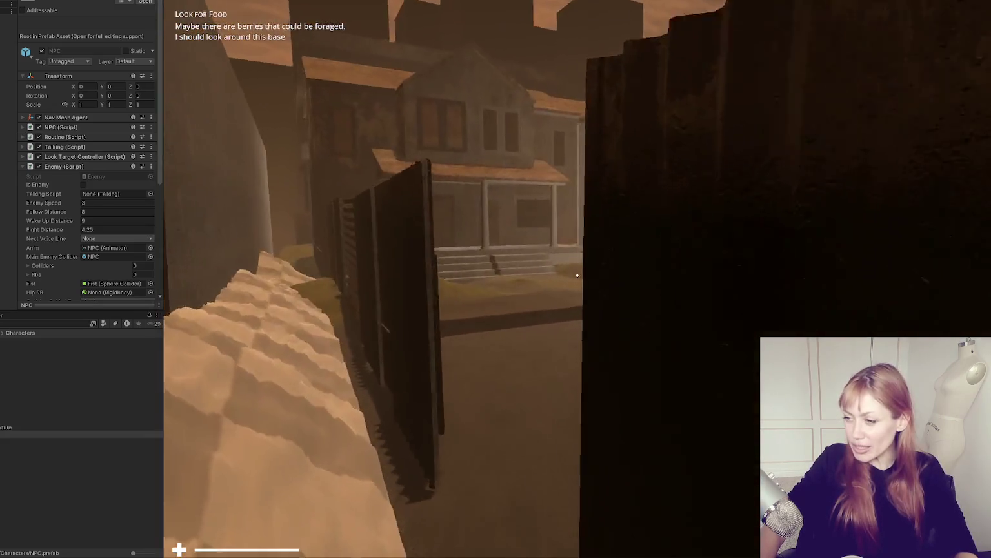
pyautogui.press('w')
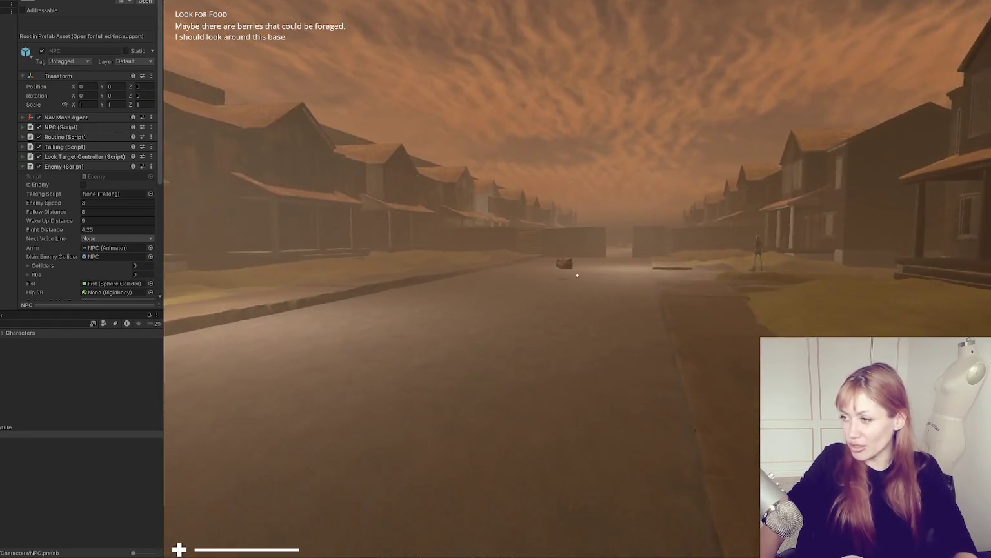
pyautogui.press('w')
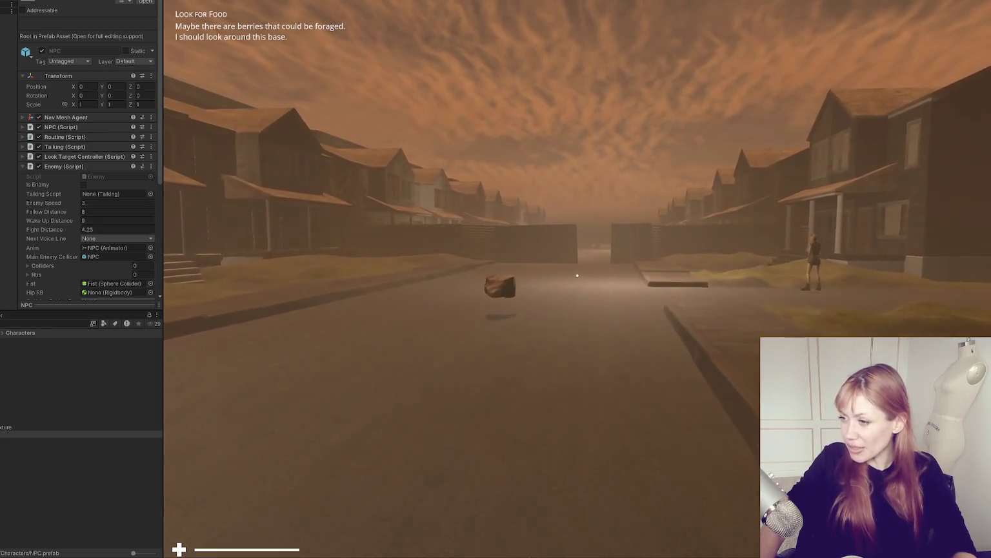
pyautogui.press('w')
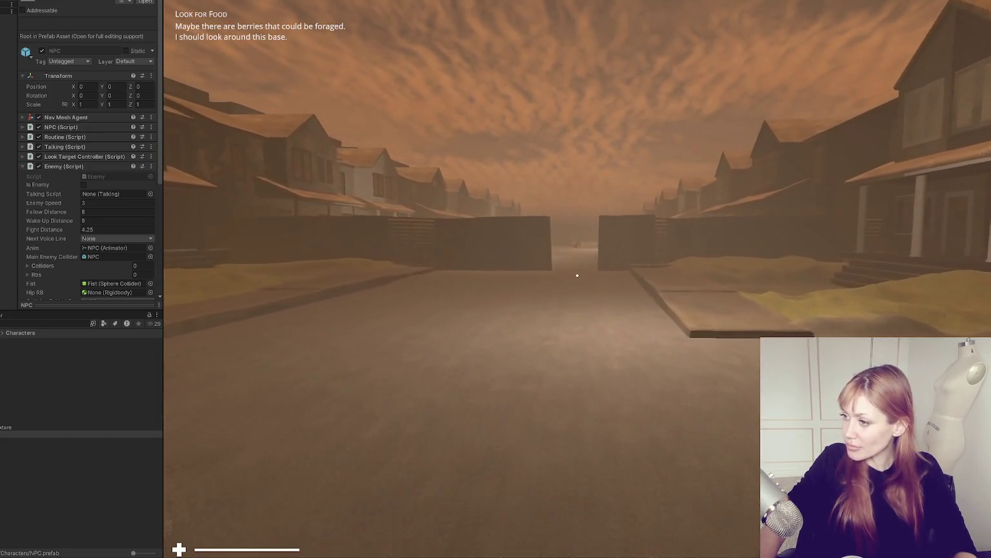
pyautogui.press('w')
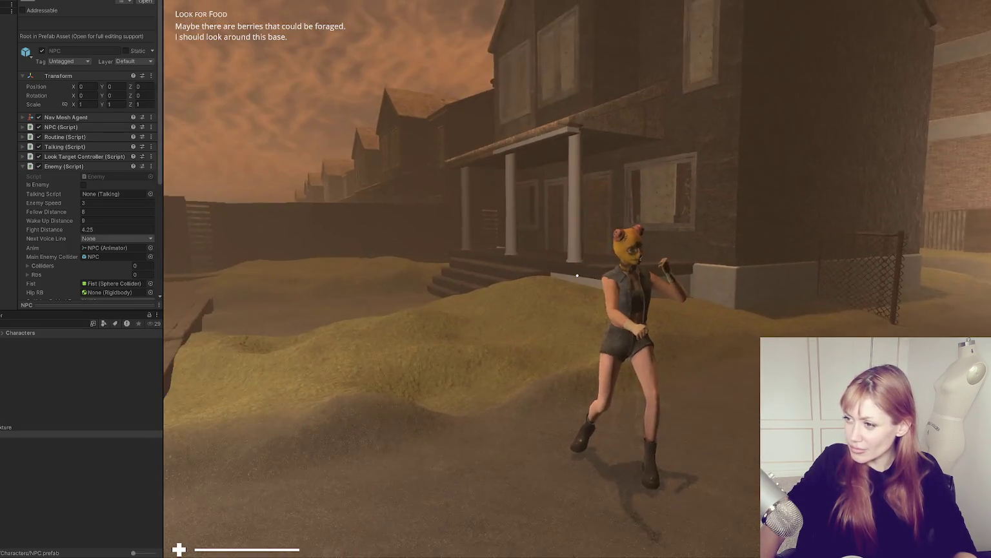
# Back away from the masked NPC, walk up face-to-face with her, and pause the game
pyautogui.moveTo(577, 276)
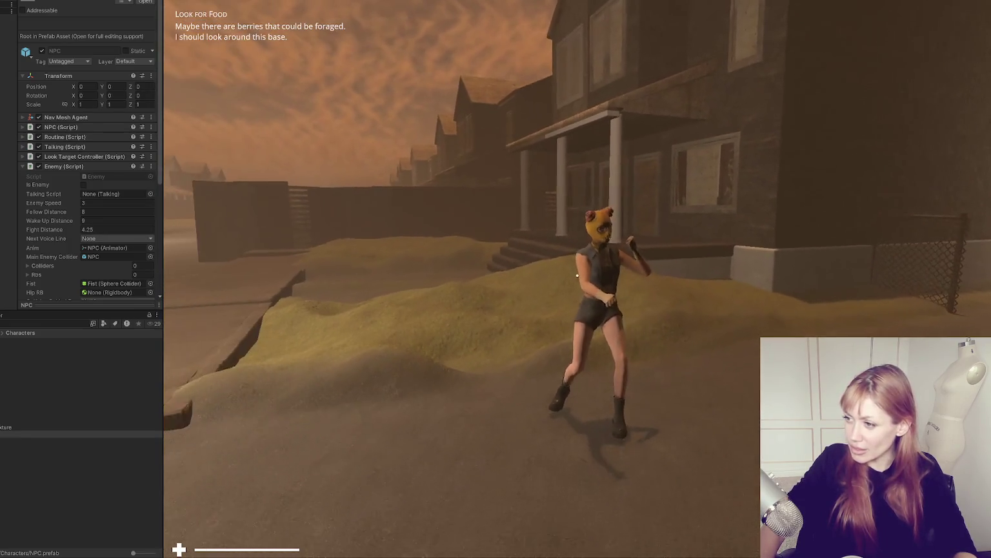
pyautogui.press('s')
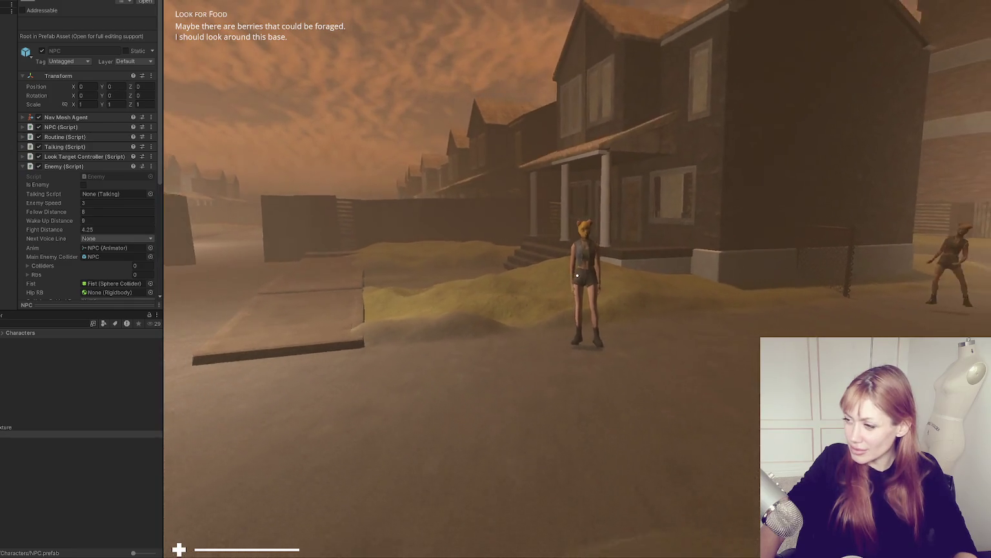
pyautogui.press('s')
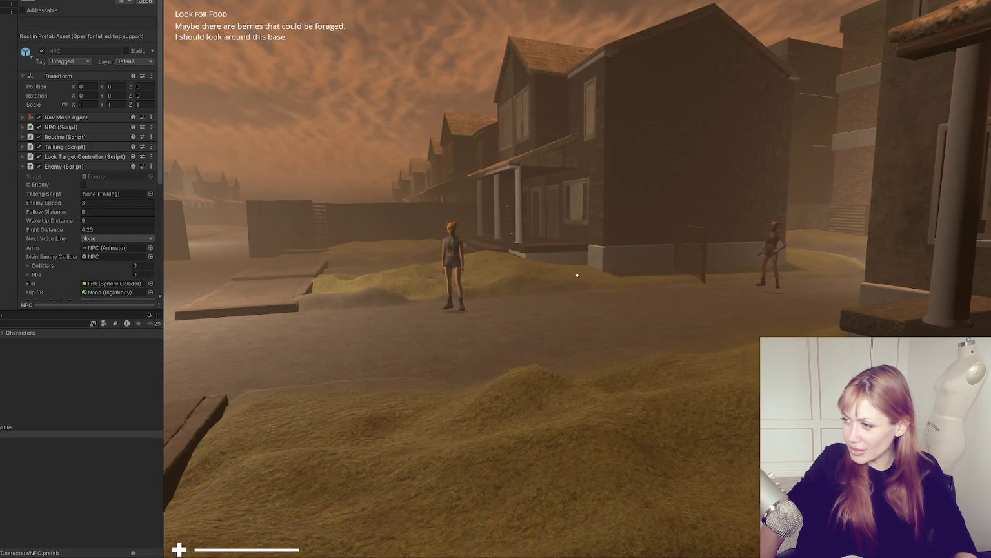
pyautogui.press('w')
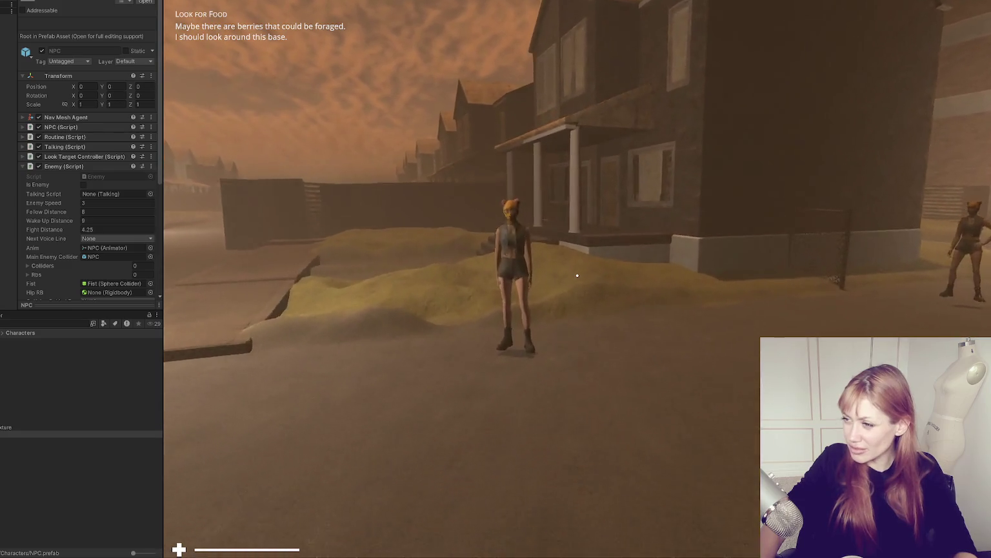
pyautogui.press('w')
pyautogui.press('w')
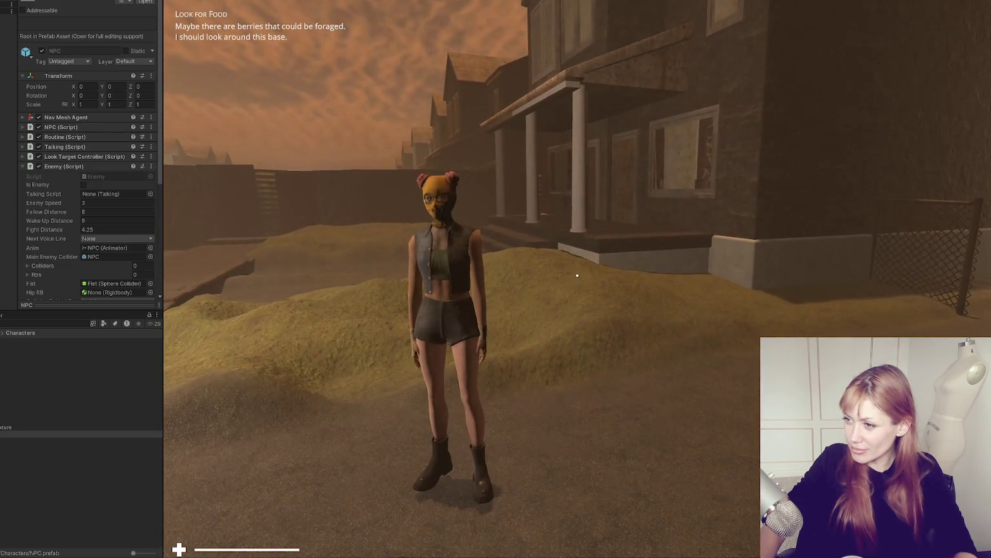
pyautogui.press('w')
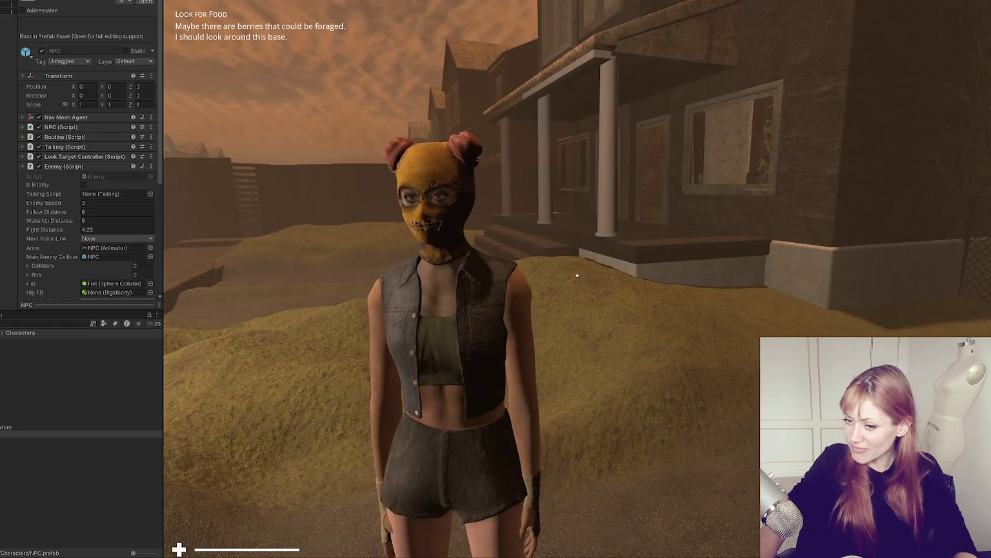
pyautogui.press('Escape')
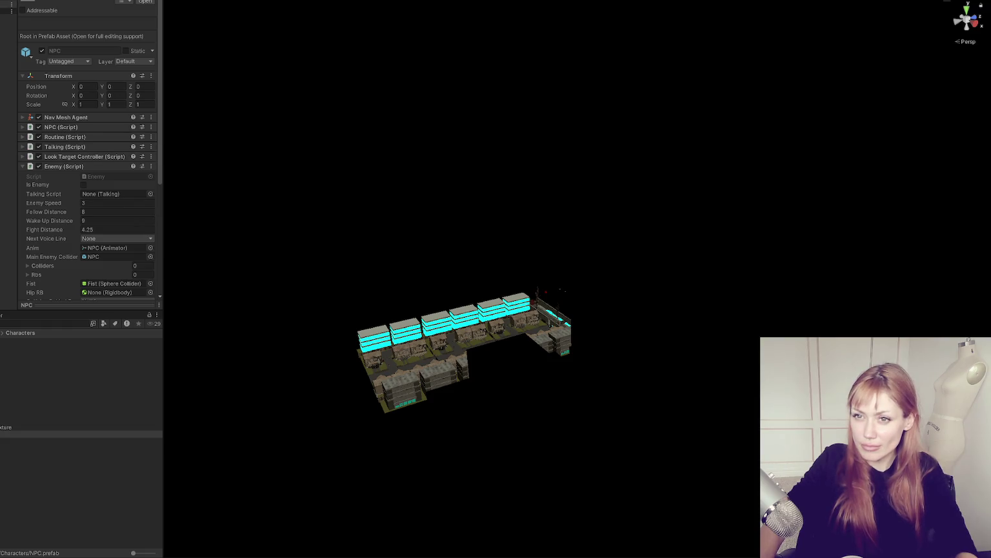
# Select and frame an enemy NPC from the NPC group, then inspect another NPC's values
pyautogui.click(8, 153)
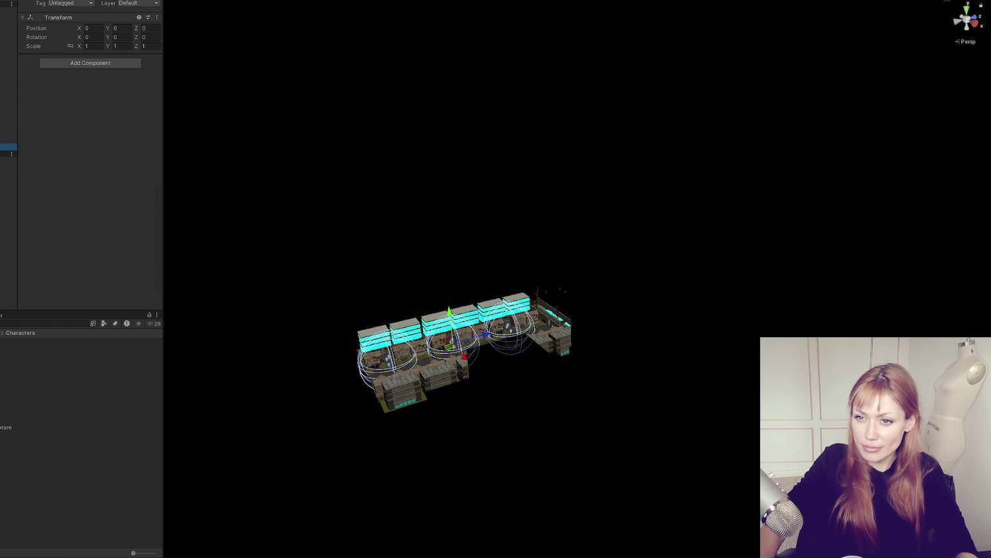
pyautogui.click(497, 335)
pyautogui.press('f')
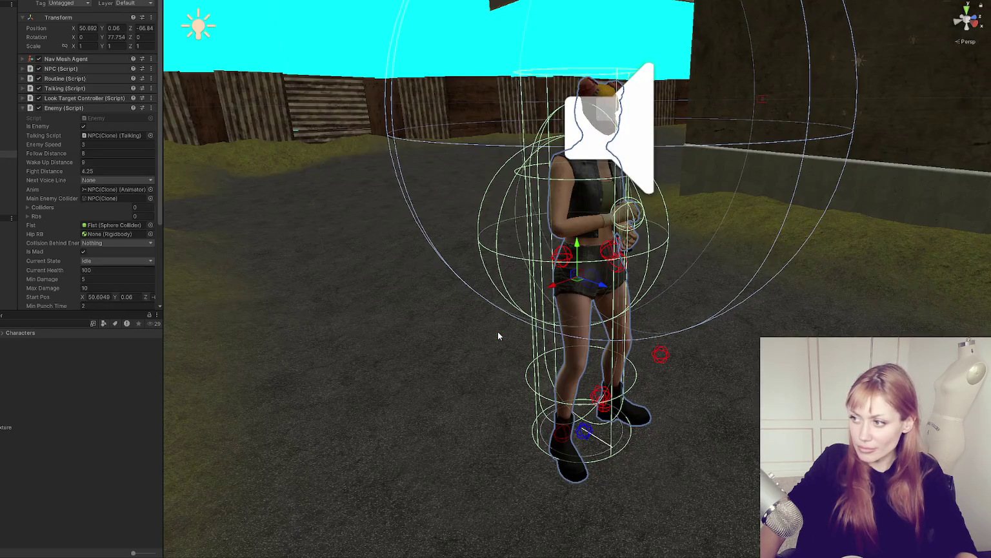
pyautogui.moveTo(694, 167); pyautogui.dragTo(988, 155)
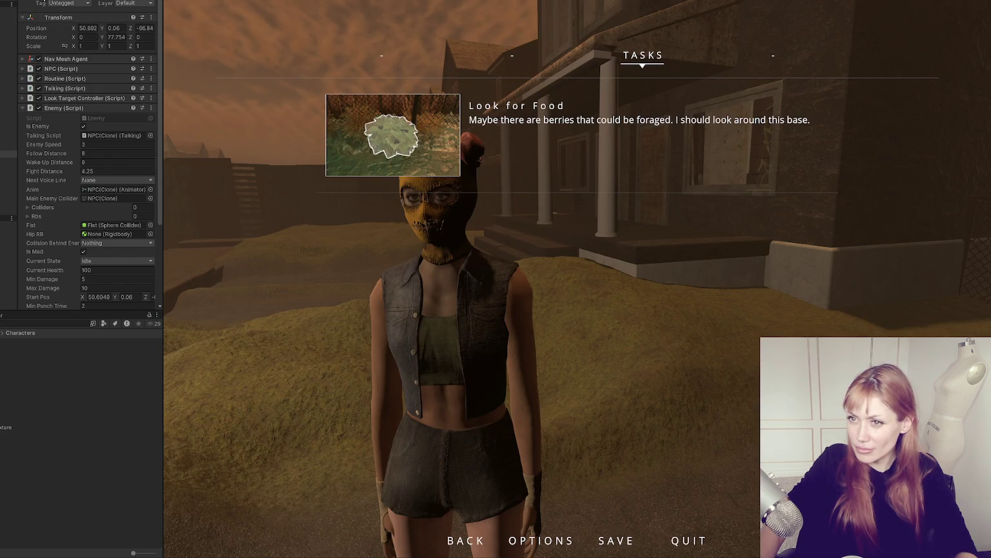
pyautogui.click(8, 211)
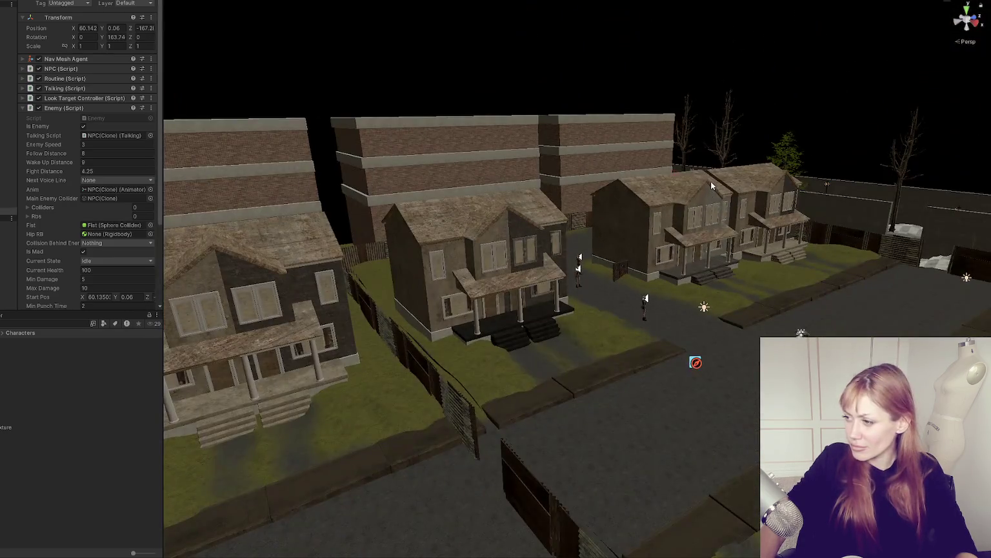
# Pull back to a steep top-down aerial view of the street and reframe the selected NPC
pyautogui.moveTo(711, 181)
pyautogui.mouseDown()
pyautogui.moveTo(571, 248)
pyautogui.moveTo(568, 235)
pyautogui.moveTo(510, 289)
pyautogui.moveTo(760, 296)
pyautogui.moveTo(590, 304)
pyautogui.moveTo(820, 187)
pyautogui.mouseUp()
pyautogui.scroll(-5, 821, 192)
pyautogui.scroll(-5, 790, 213)
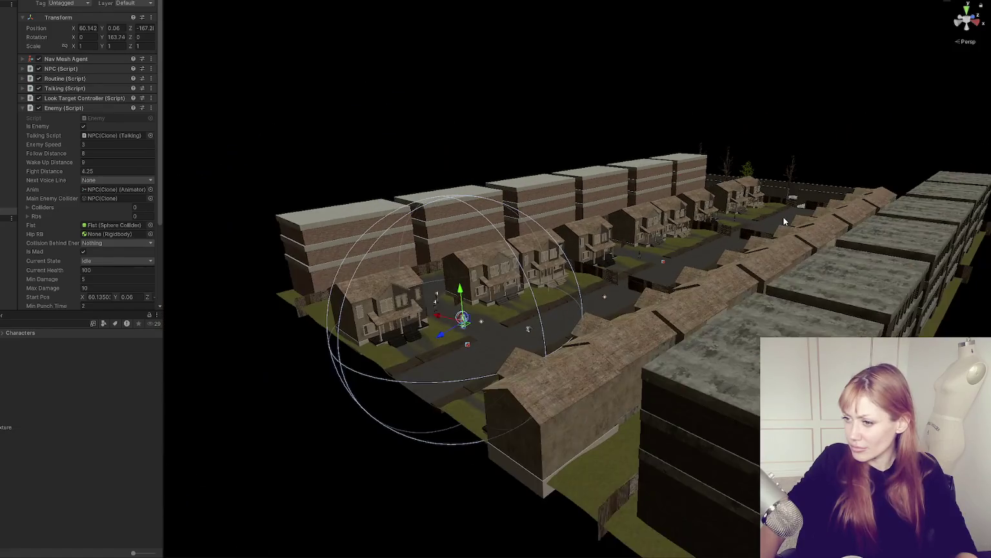
pyautogui.moveTo(784, 217); pyautogui.dragTo(712, 315)
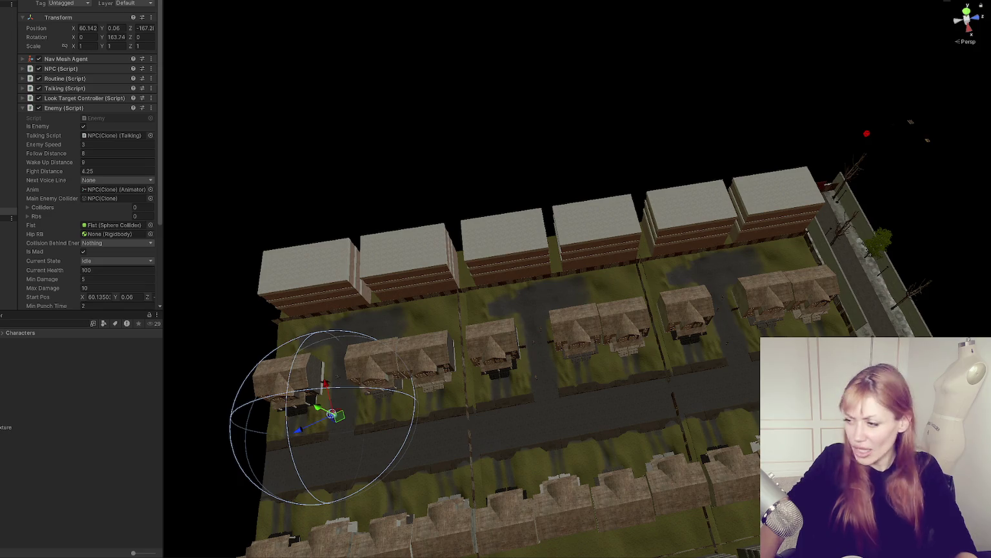
pyautogui.press('f')
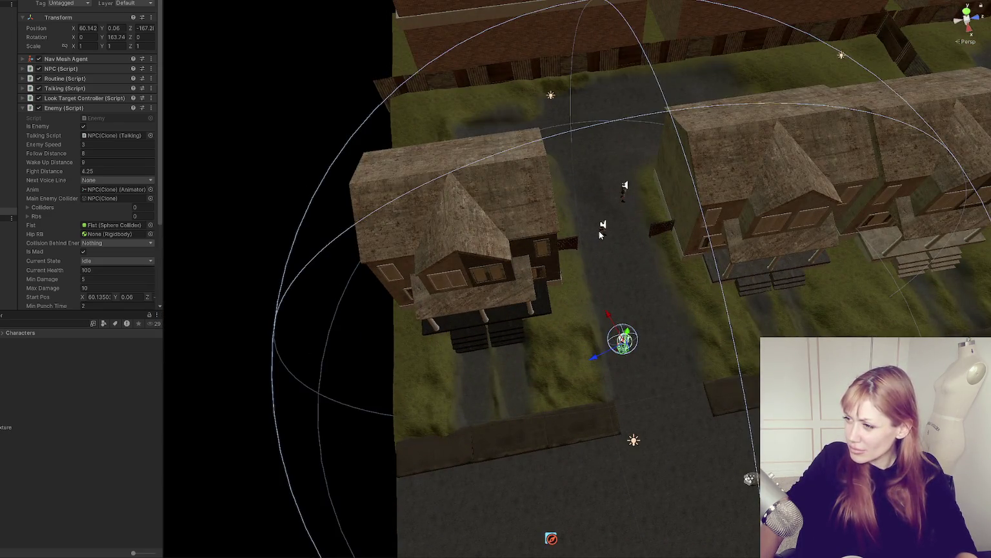
# Reselect the whole enemy NPC instead of the terrain or its legs mesh, and frame it
pyautogui.click(600, 235)
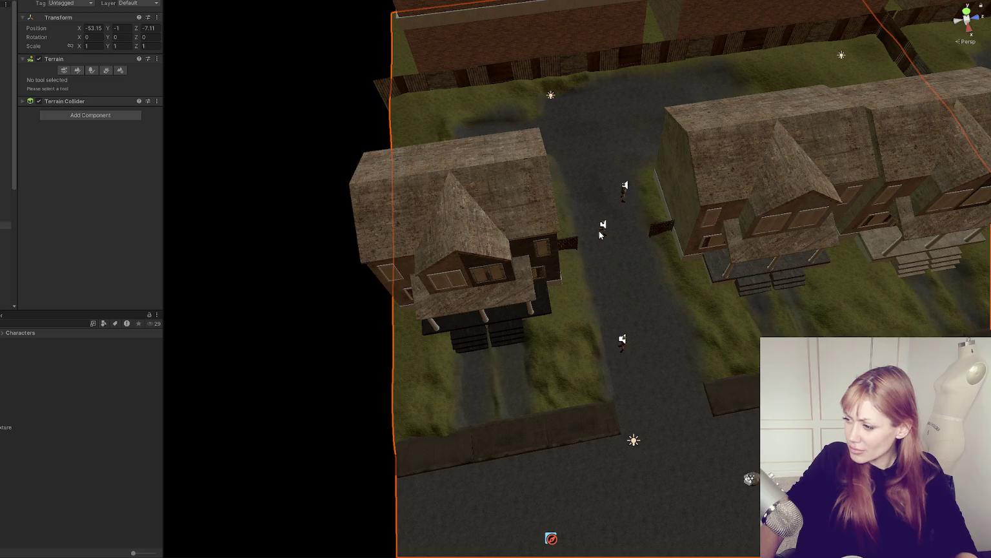
pyautogui.click(621, 345)
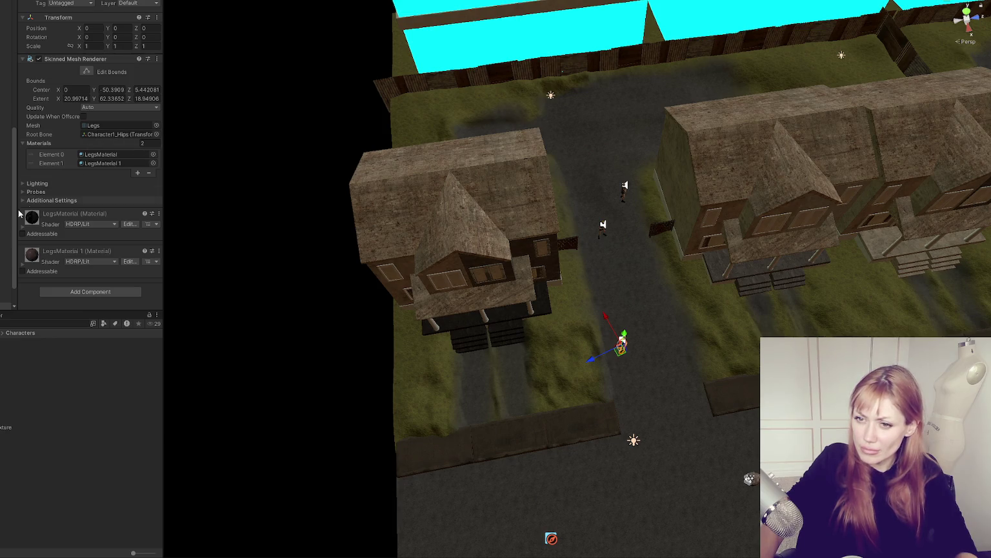
pyautogui.click(3, 235)
pyautogui.press('f')
# Orbit from ground level up to a high street view around the NPC's range spheres
pyautogui.moveTo(664, 328)
pyautogui.mouseDown()
pyautogui.moveTo(645, 271)
pyautogui.moveTo(629, 258)
pyautogui.moveTo(617, 266)
pyautogui.mouseUp()
pyautogui.scroll(-4, 631, 258)
pyautogui.scroll(-6, 631, 259)
pyautogui.scroll(-6, 617, 266)
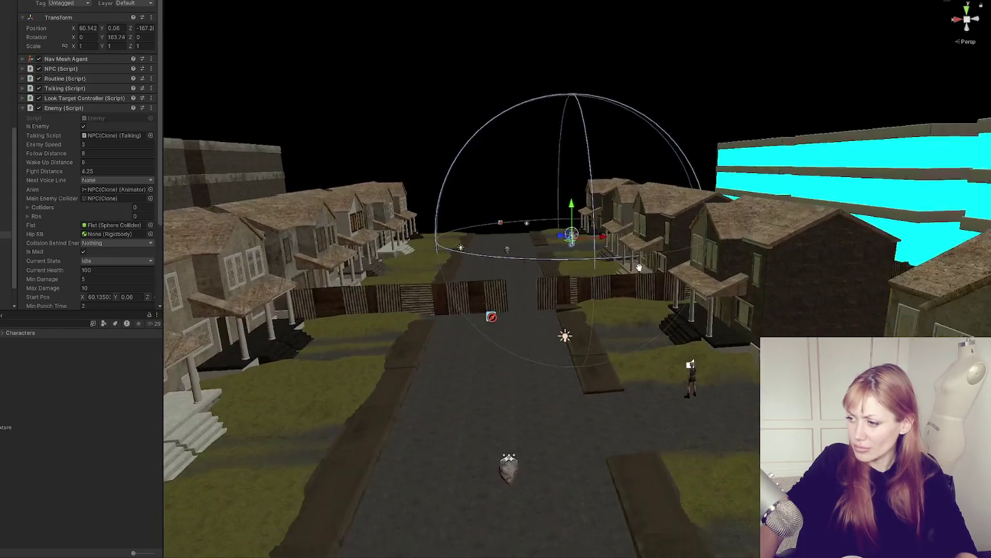
pyautogui.scroll(-6, 661, 238)
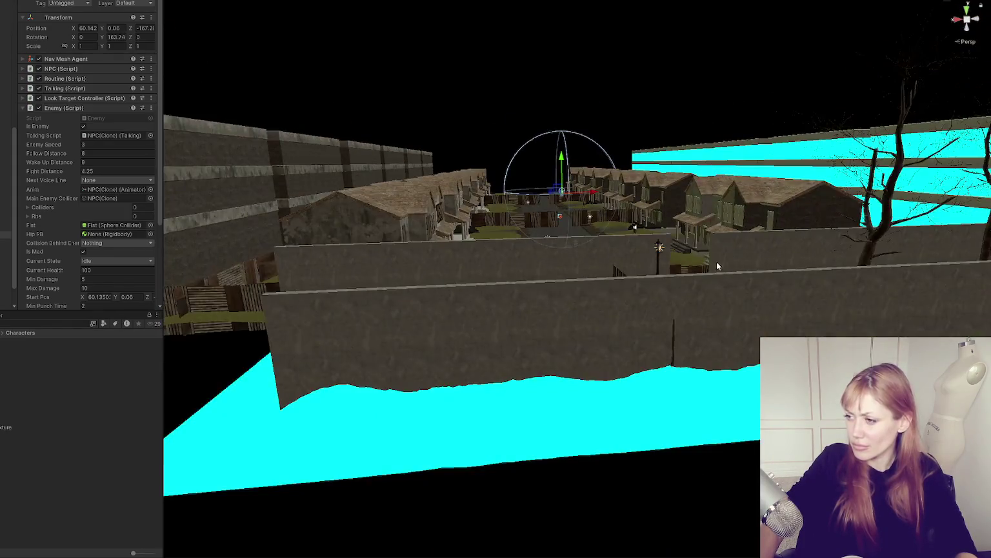
pyautogui.moveTo(716, 262)
pyautogui.mouseDown()
pyautogui.moveTo(713, 305)
pyautogui.moveTo(691, 213)
pyautogui.mouseUp()
pyautogui.scroll(5, 710, 304)
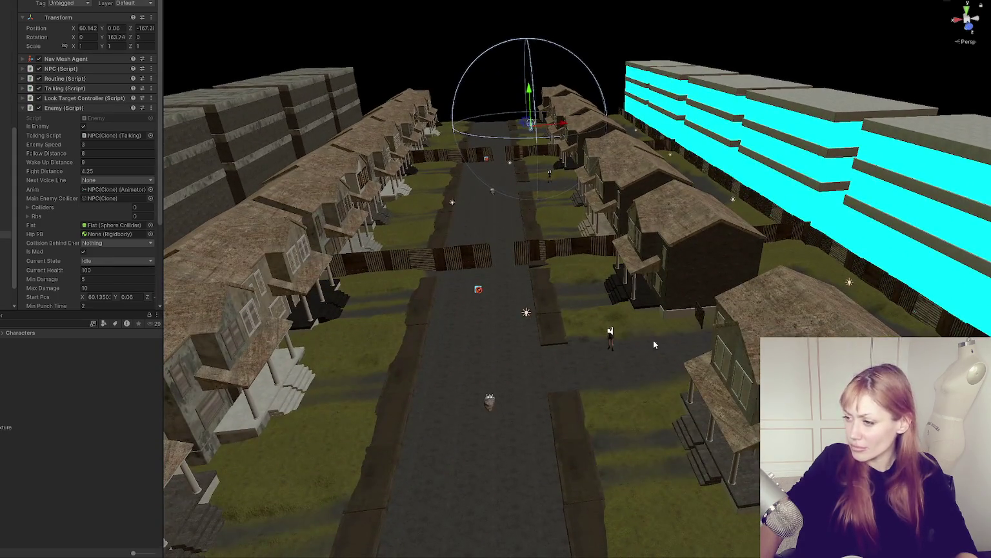
pyautogui.moveTo(609, 335)
pyautogui.mouseDown()
pyautogui.moveTo(797, 292)
pyautogui.moveTo(560, 272)
pyautogui.mouseUp()
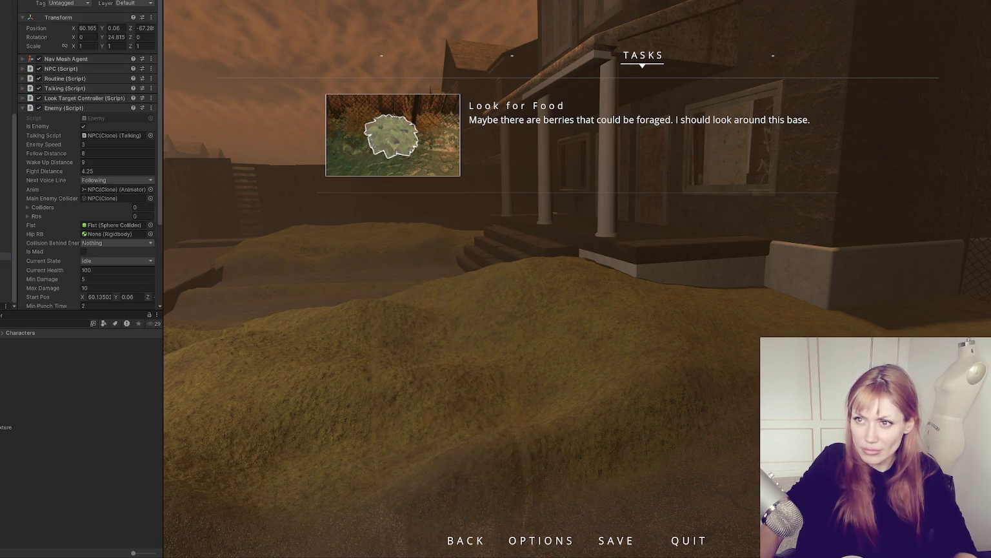
# Select and frame the masked enemy NPC, scroll to her Enemy settings, and tick Is Mad
pyautogui.keyDown('ctrl'); pyautogui.click(5, 275); pyautogui.keyUp('ctrl')
pyautogui.doubleClick(5, 274)
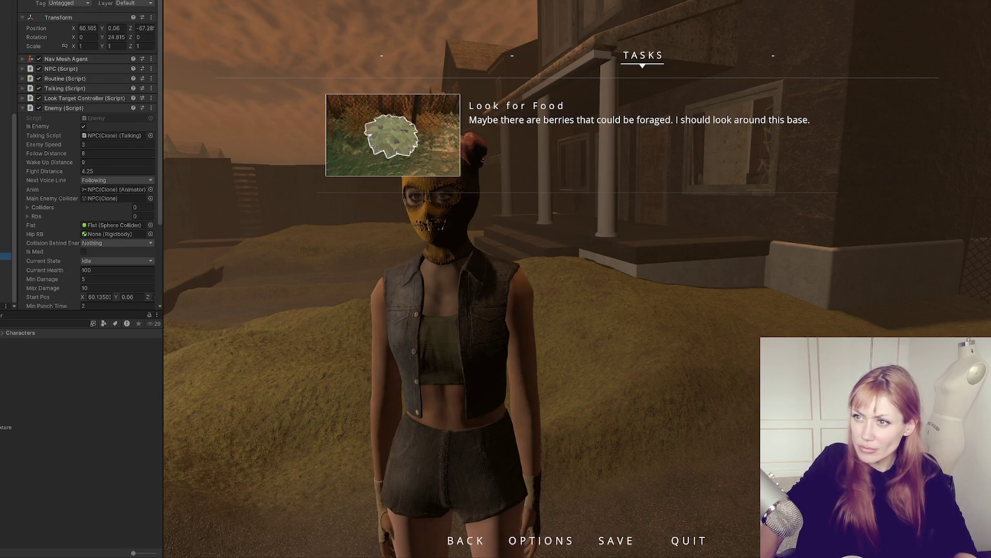
pyautogui.scroll(-10, 507, 354)
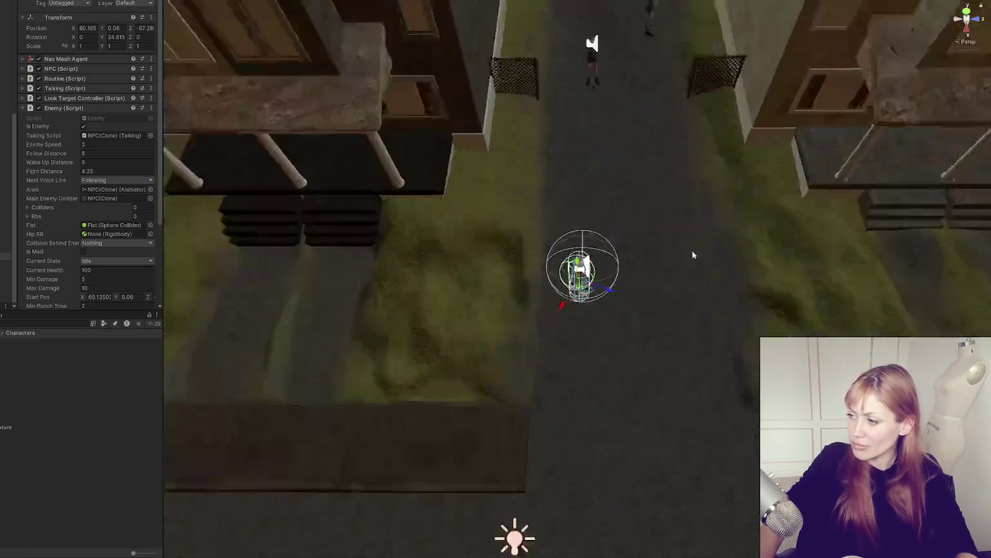
pyautogui.moveTo(773, 280); pyautogui.dragTo(646, 278)
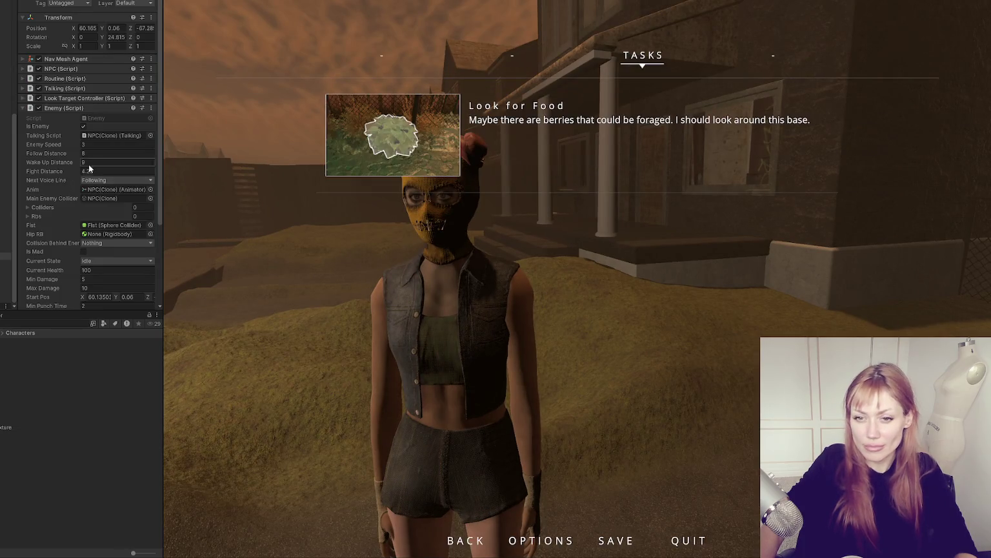
pyautogui.scroll(-4, 90, 167)
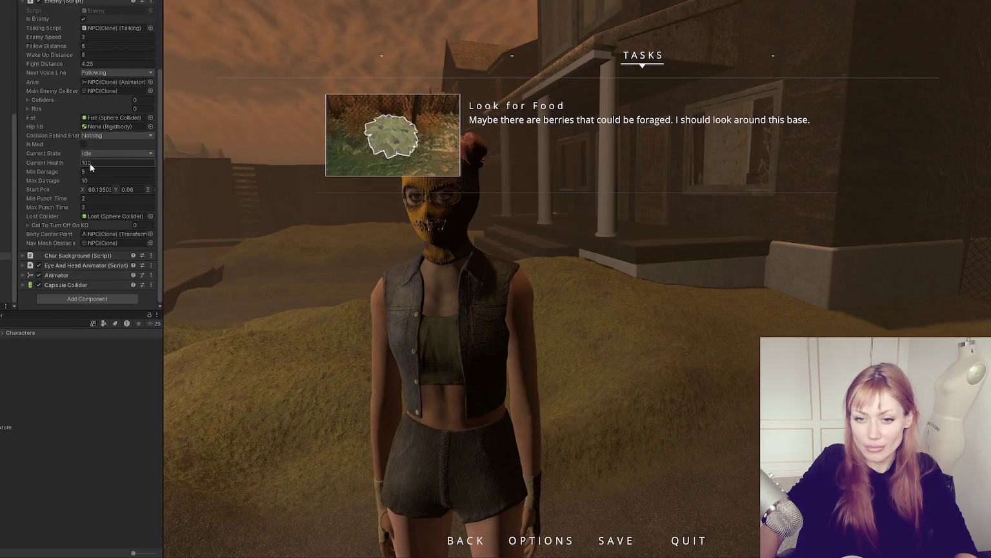
pyautogui.scroll(4, 83, 155)
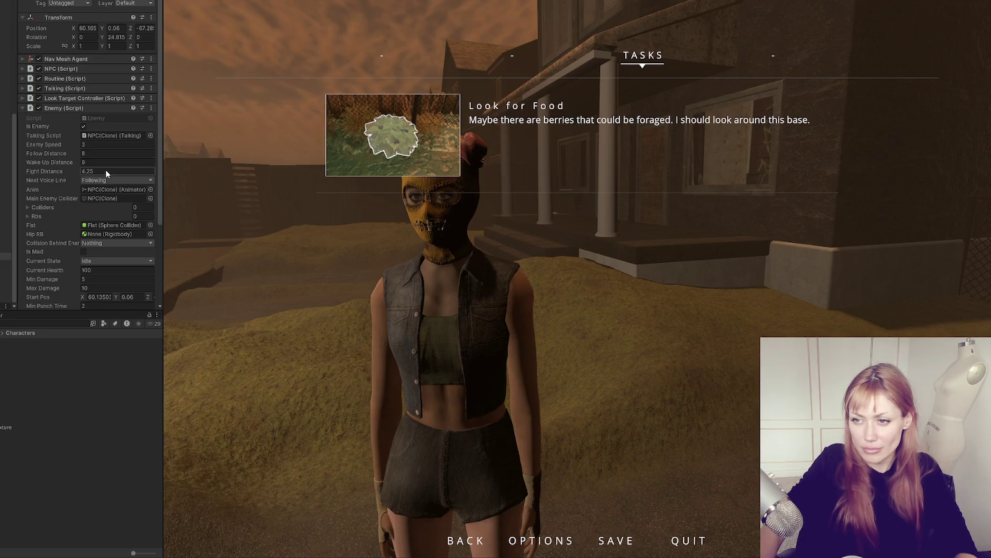
pyautogui.scroll(-1, 106, 173)
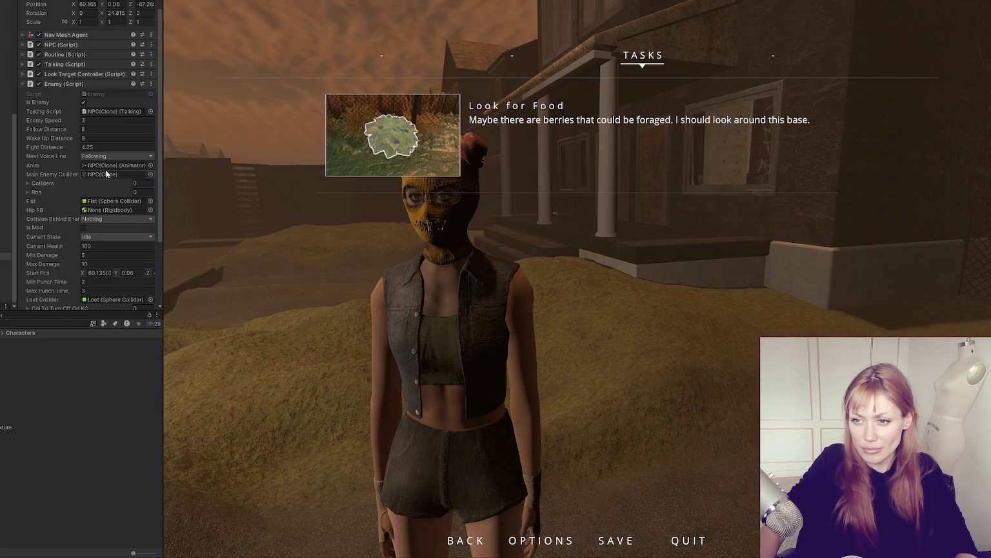
pyautogui.click(83, 227)
# Resume play, walk up to and back from the mad NPC, pause, and switch to Enemy.cs
pyautogui.click(598, 328)
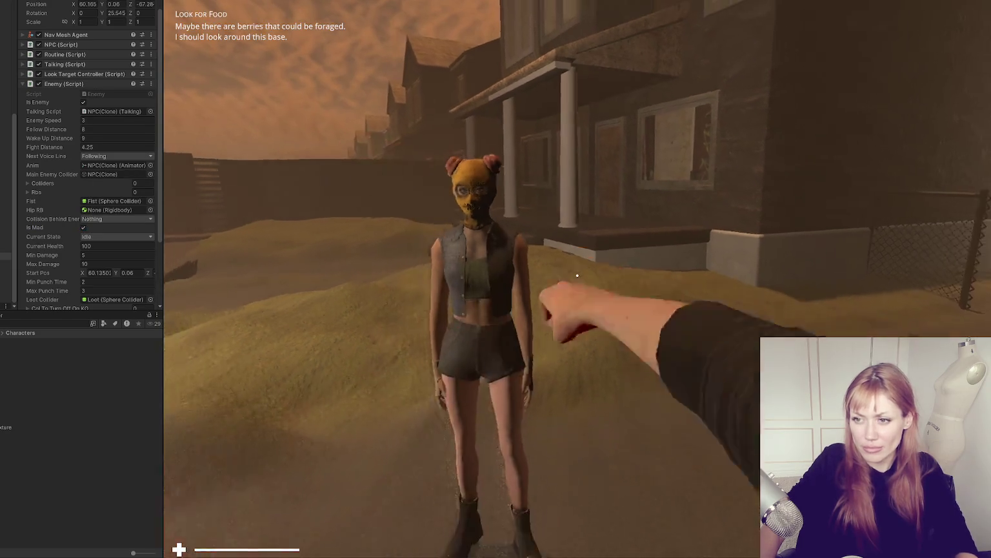
pyautogui.press('s')
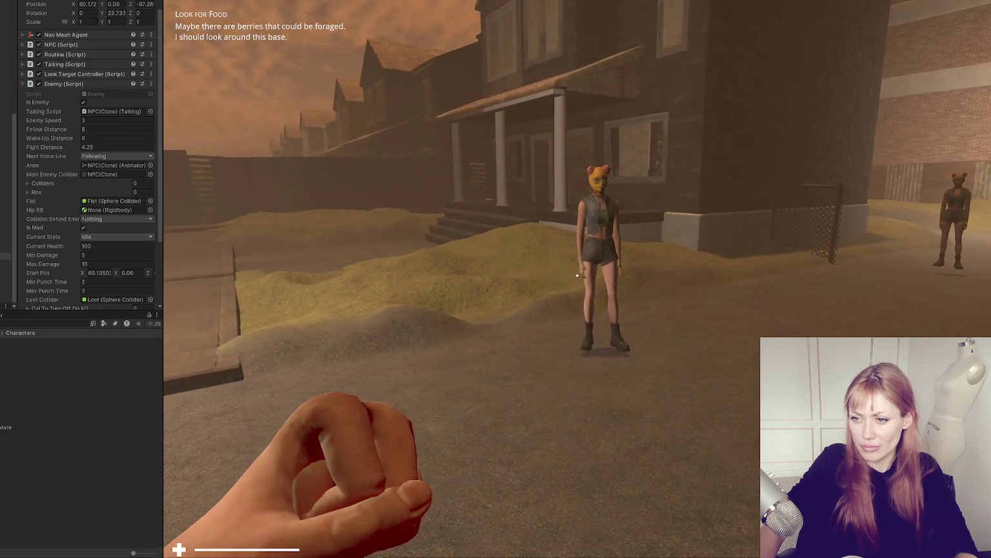
pyautogui.press('w')
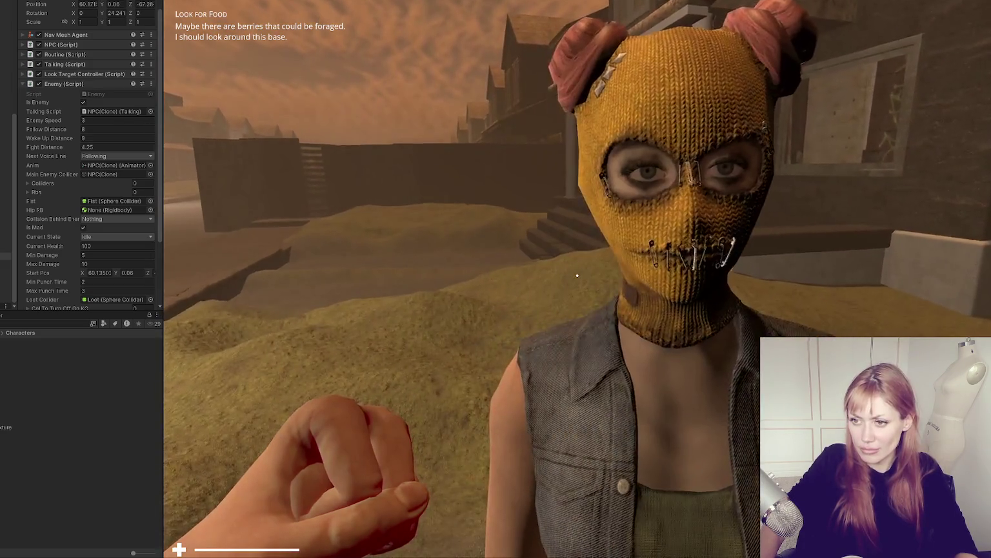
pyautogui.press('s')
pyautogui.press('s')
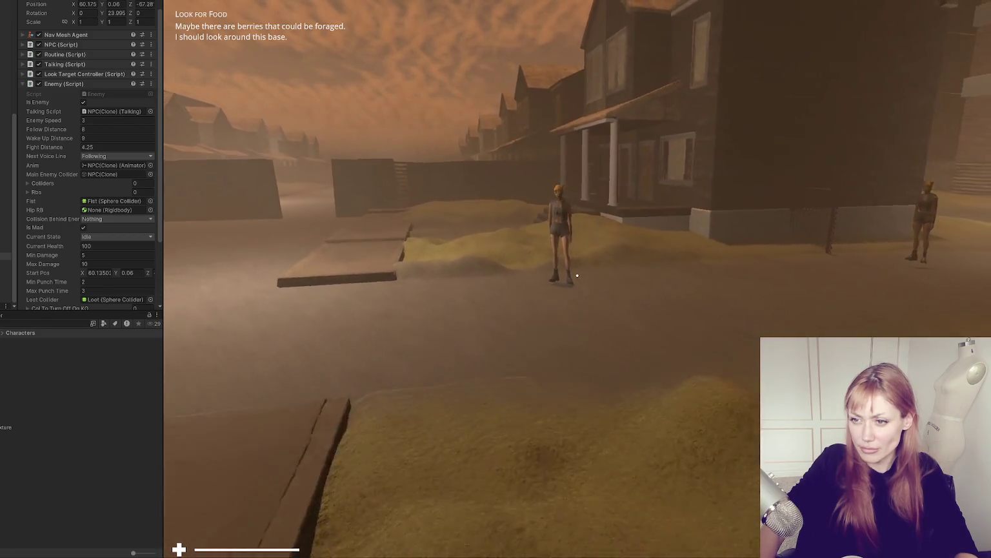
pyautogui.press('Escape')
pyautogui.scroll(-3, 94, 193)
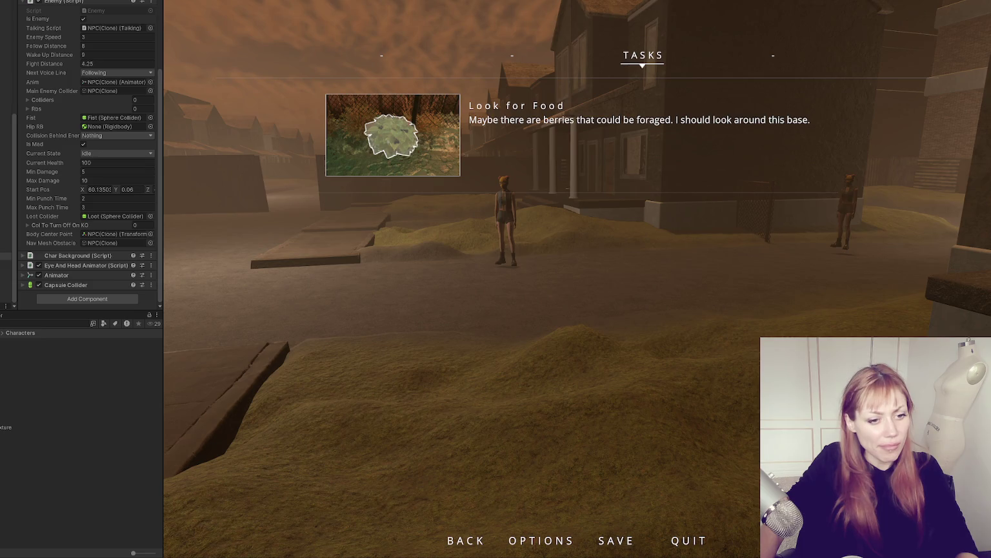
pyautogui.hotkey('alt', 'Tab')
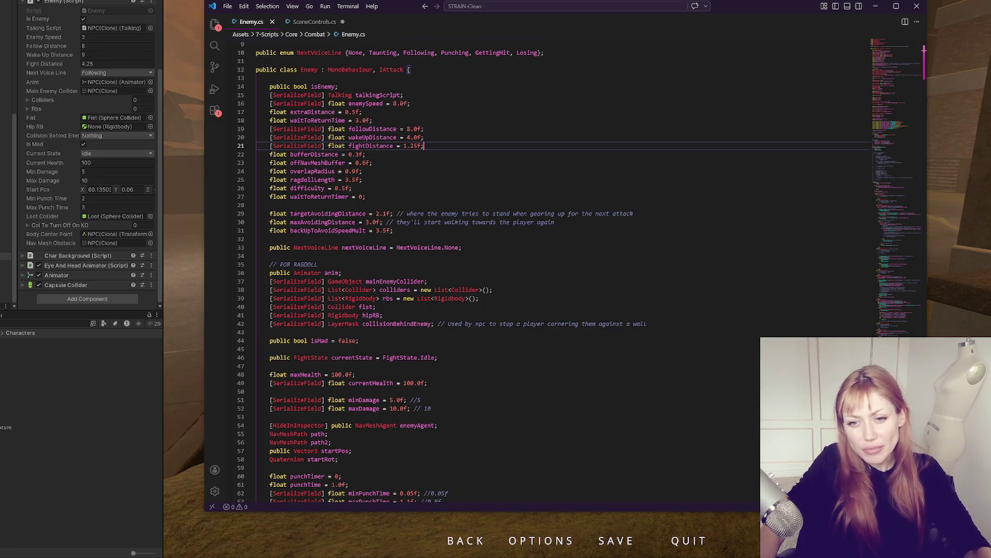
# Search Enemy.cs for followDistance from its declaration and jump to its use on line 193
pyautogui.click(427, 136)
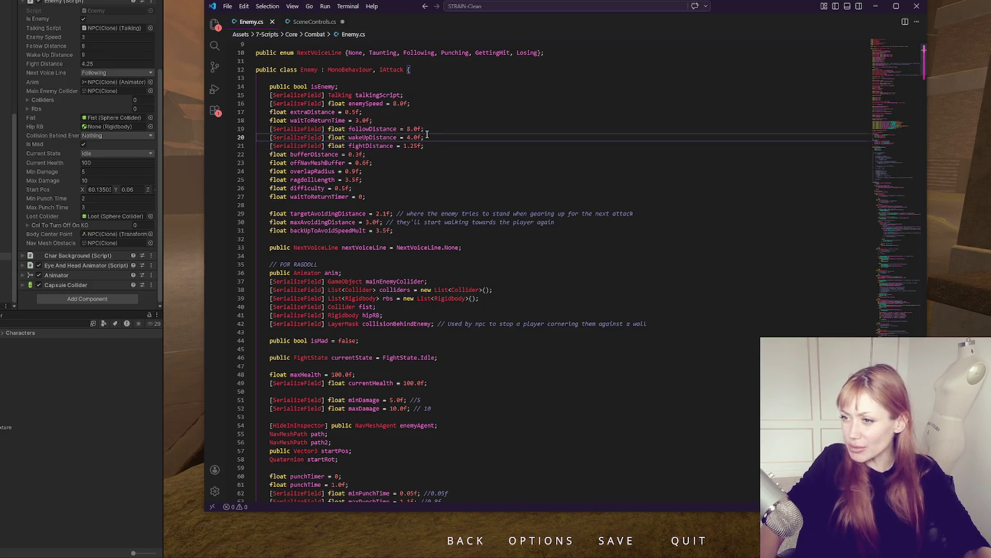
pyautogui.scroll(-2, 503, 184)
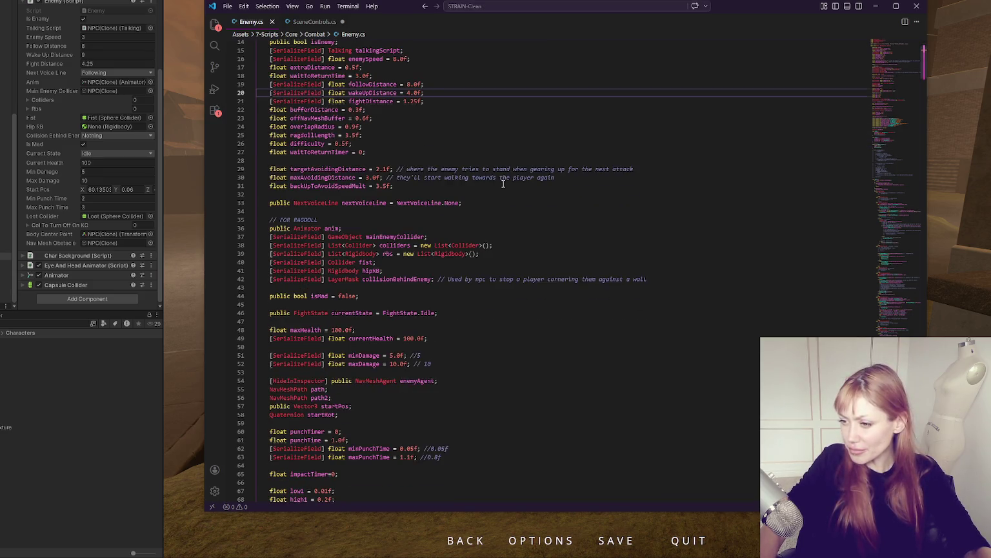
pyautogui.scroll(-3, 503, 184)
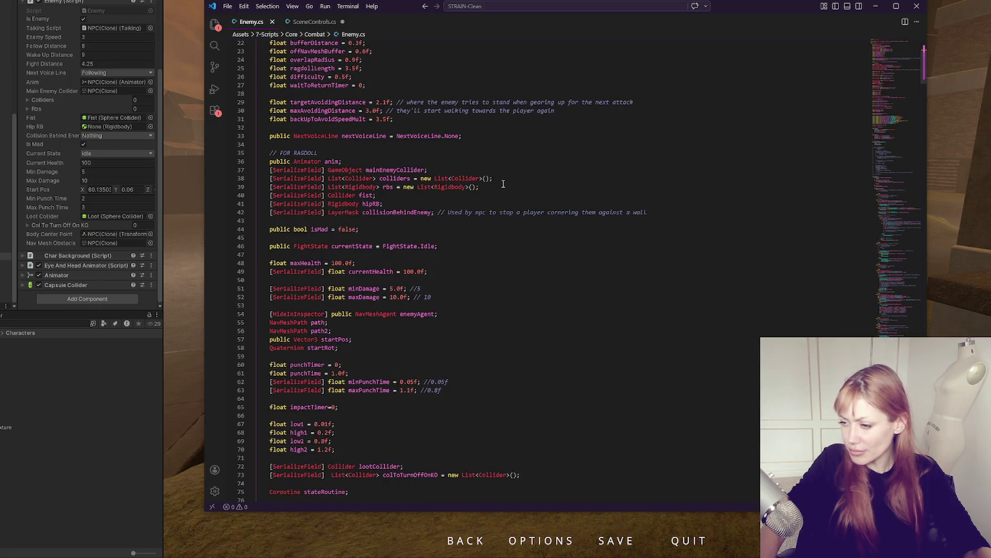
pyautogui.scroll(-5, 503, 184)
pyautogui.scroll(10, 503, 184)
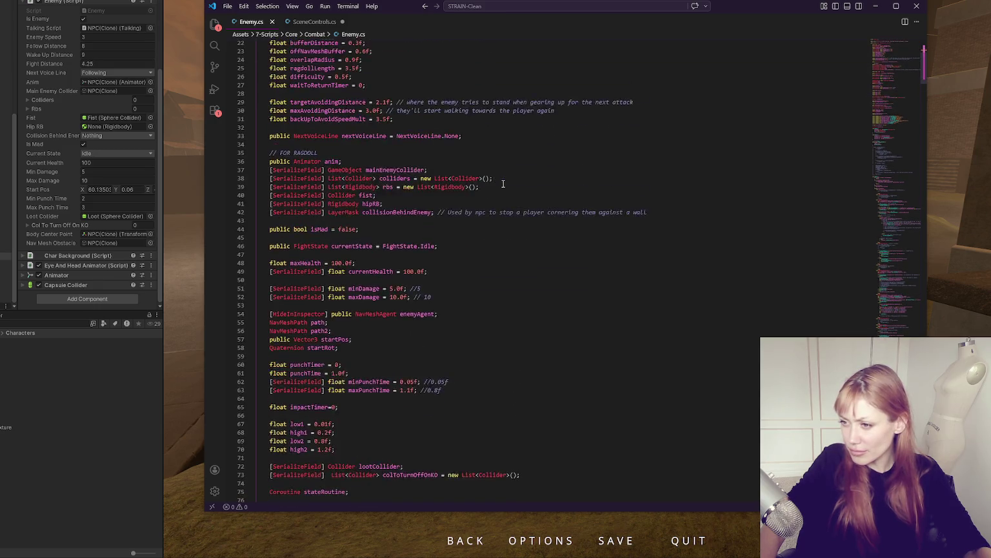
pyautogui.tripleClick(372, 151)
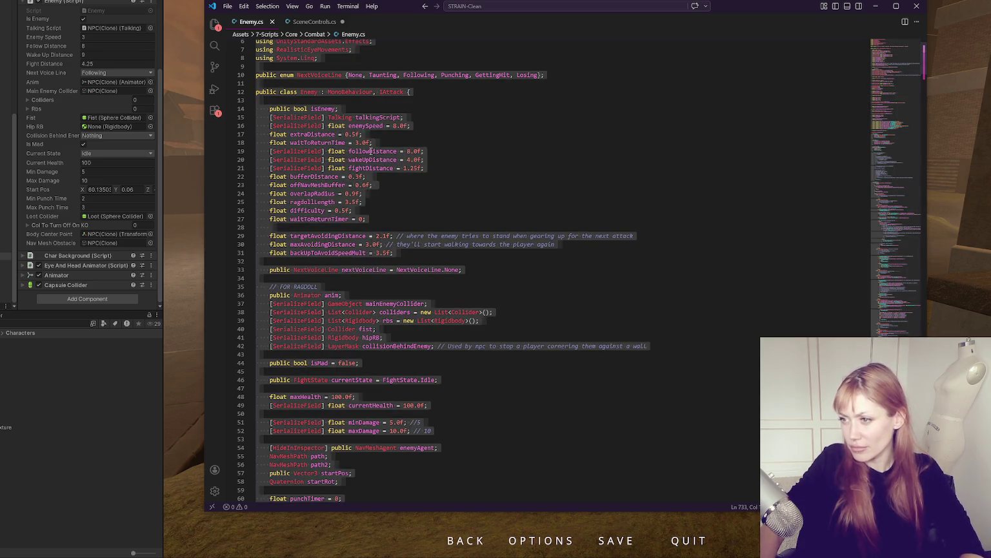
pyautogui.doubleClick(372, 151)
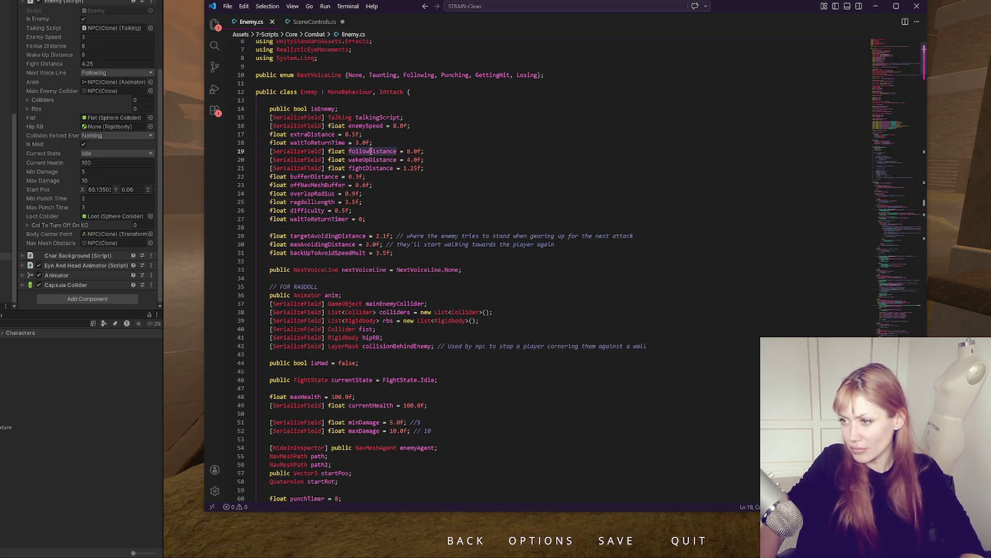
pyautogui.hotkey('ctrl', 'f')
pyautogui.click(836, 49)
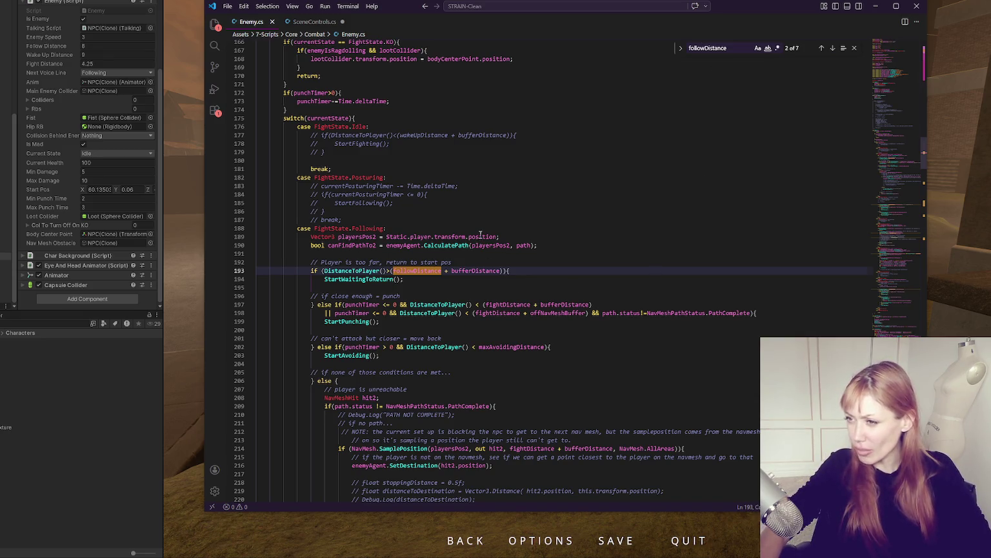
# Highlight offNavMeshBuffer's uses in the Following checks, scroll up through Update(), and return to Unity
pyautogui.scroll(-3, 479, 232)
pyautogui.click(453, 237)
pyautogui.hotkey('ctrl', 'a')
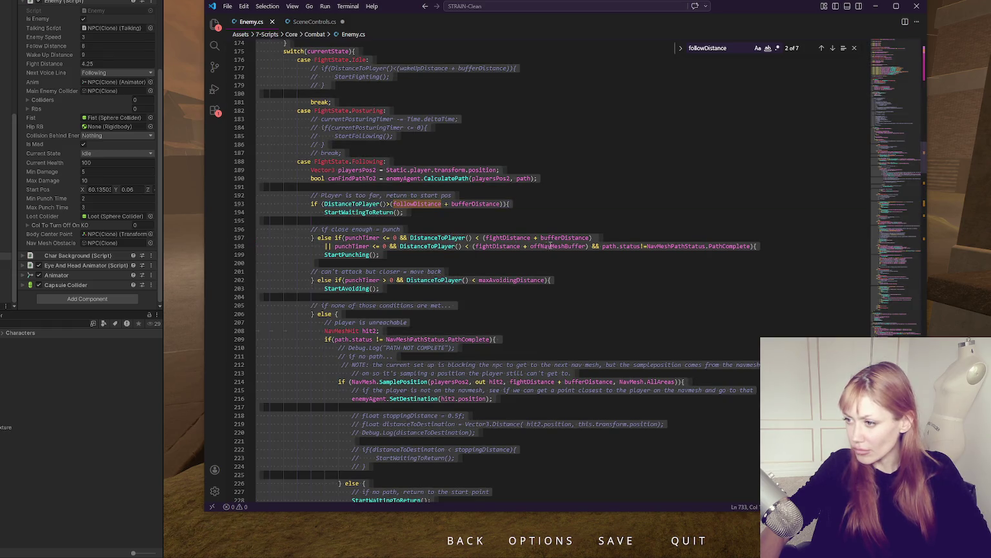
pyautogui.click(586, 246)
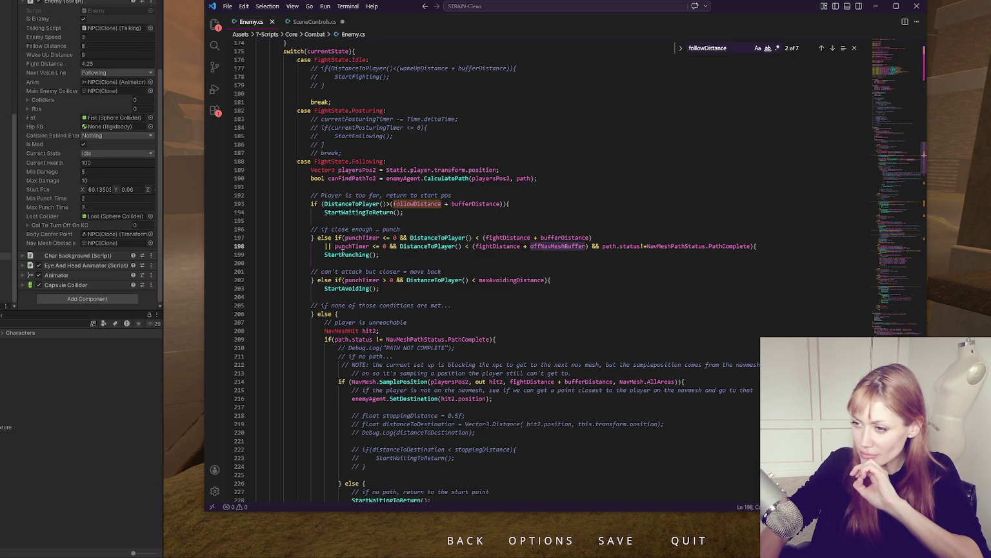
pyautogui.scroll(4, 343, 252)
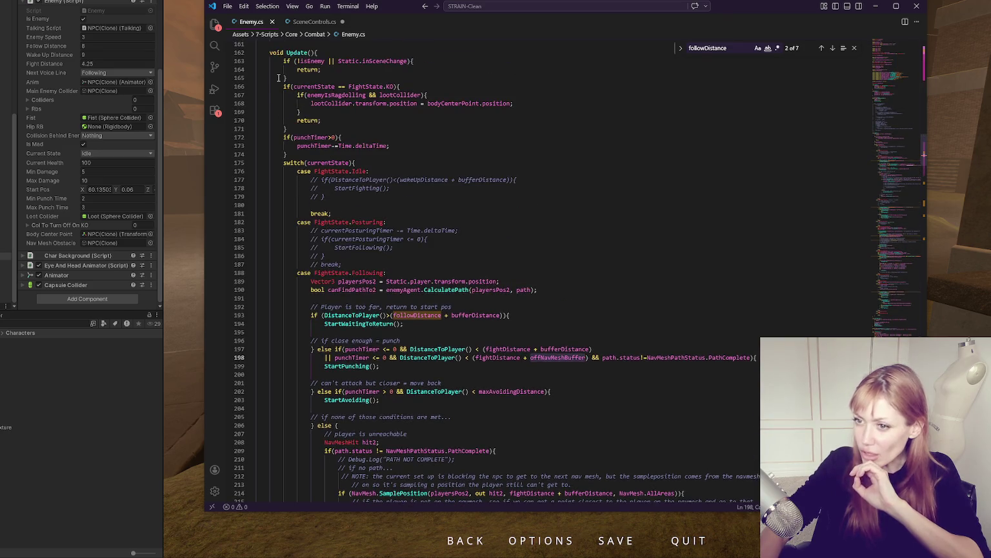
pyautogui.scroll(4, 109, 174)
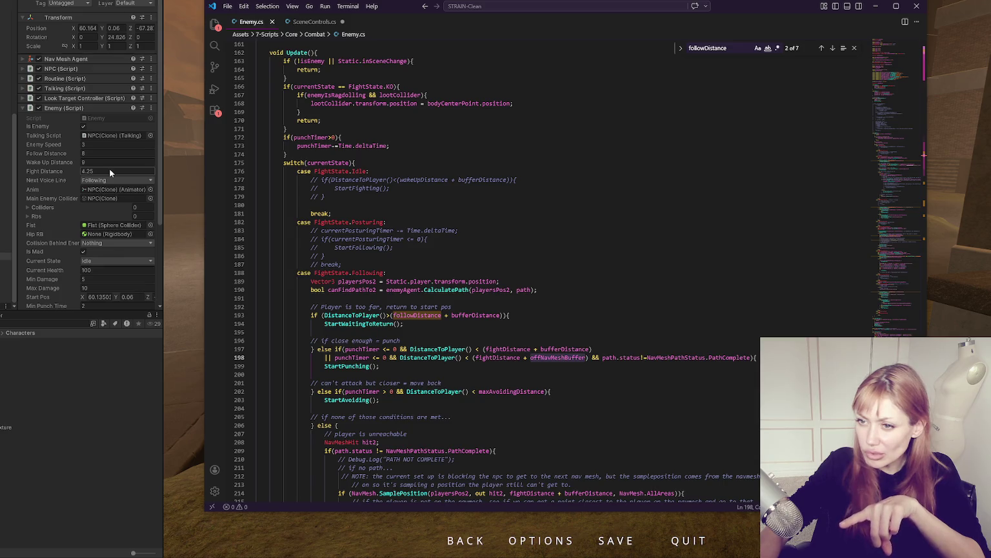
pyautogui.hotkey('alt', 'Tab')
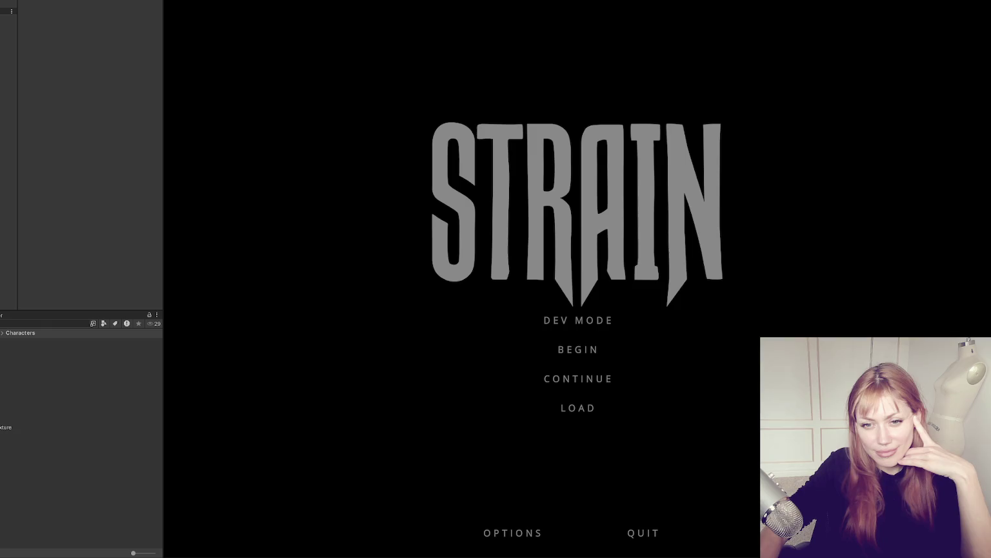
# Exit Play mode with Ctrl+P and open the NPC prefab for editing
pyautogui.hotkey('ctrl', 'p')
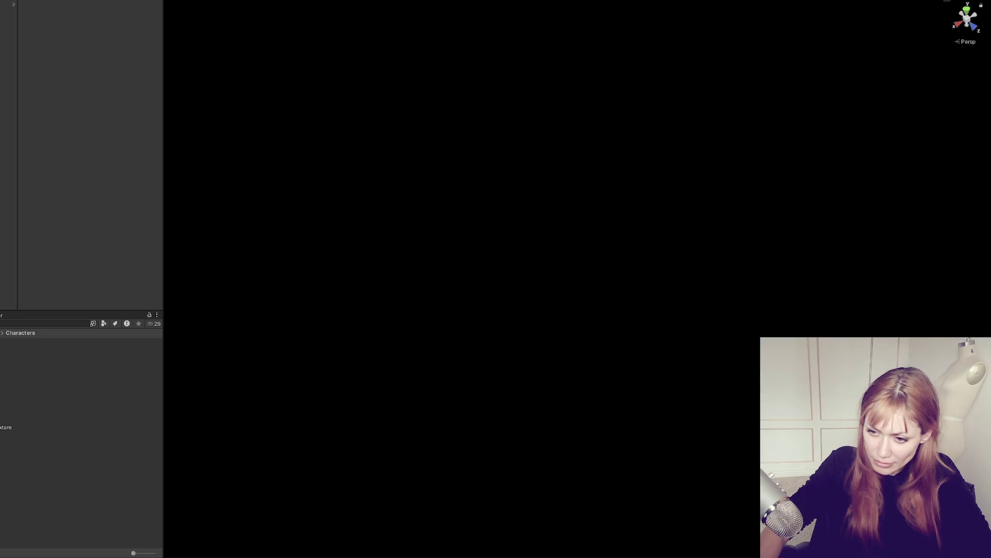
pyautogui.doubleClick(19, 434)
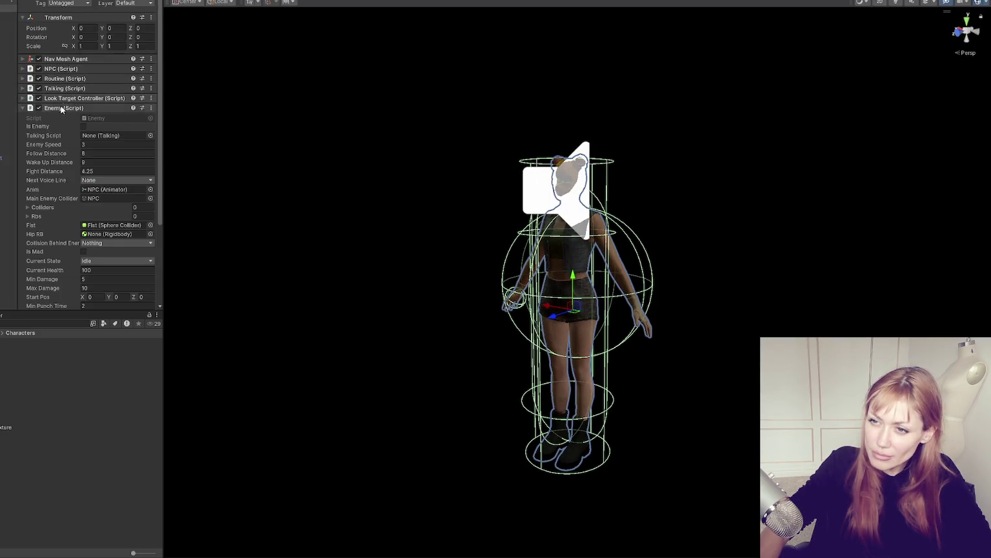
# Set the NPC's Fight Distance to 1.25 and compare it against Enemy.cs
pyautogui.write('1.25')
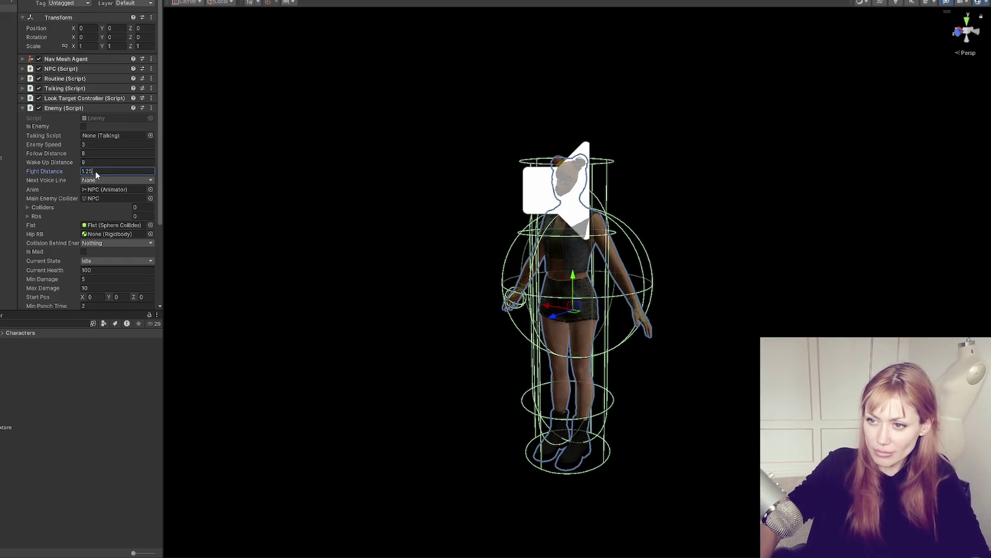
pyautogui.press('Return')
pyautogui.hotkey('alt', 'Tab')
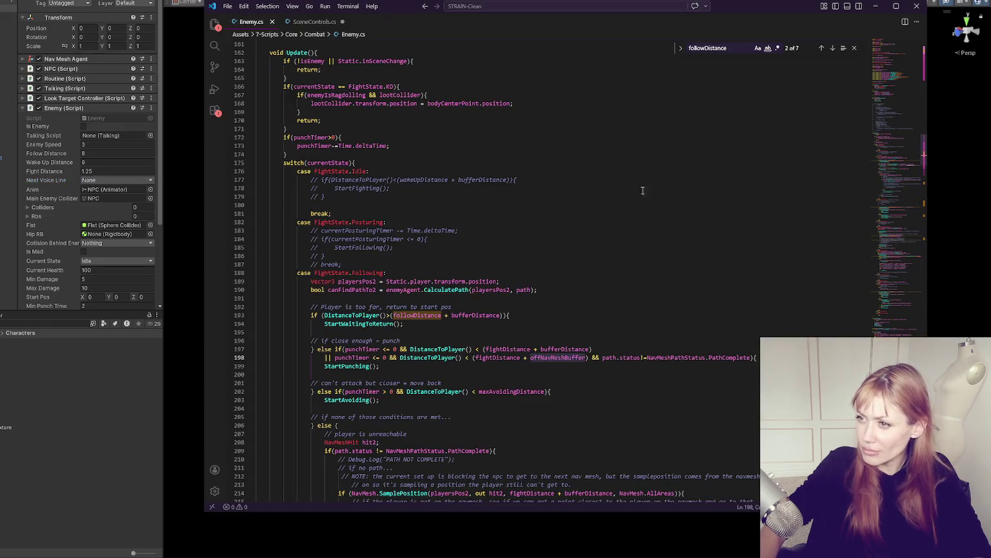
pyautogui.scroll(20, 903, 104)
pyautogui.hotkey('alt', 'Tab')
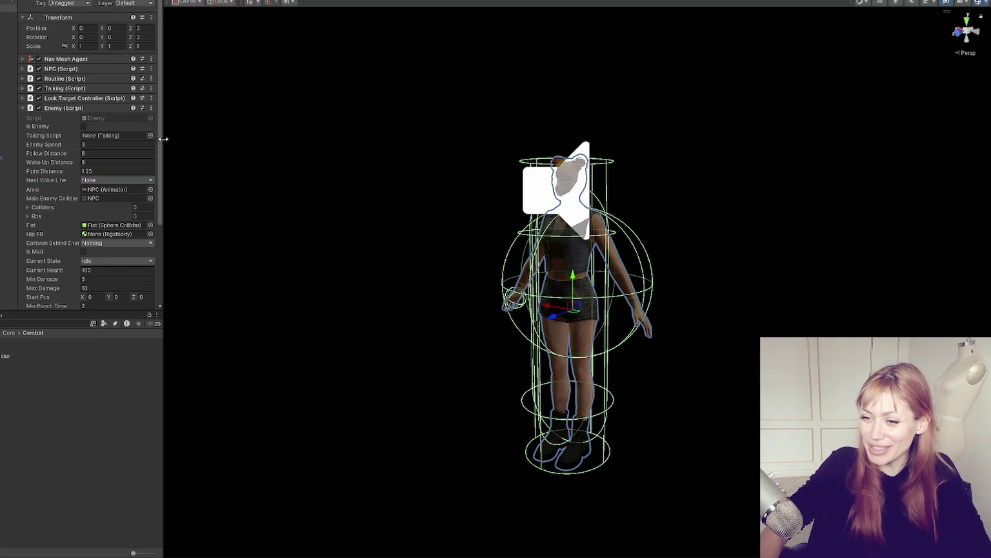
# Enter Play mode, select the NPC to show its Enemy settings, and start the game in dev mode
pyautogui.hotkey('ctrl', 'p')
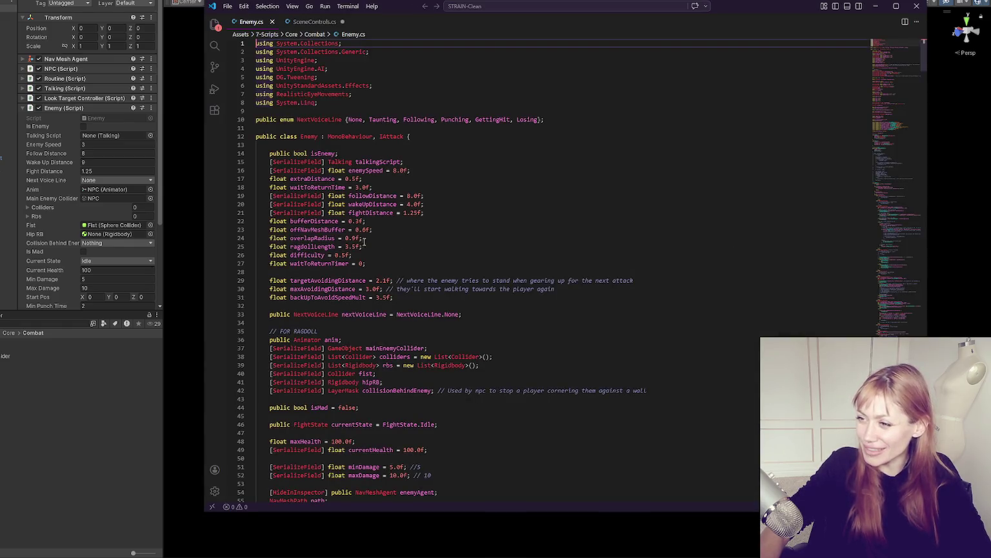
pyautogui.click(84, 412)
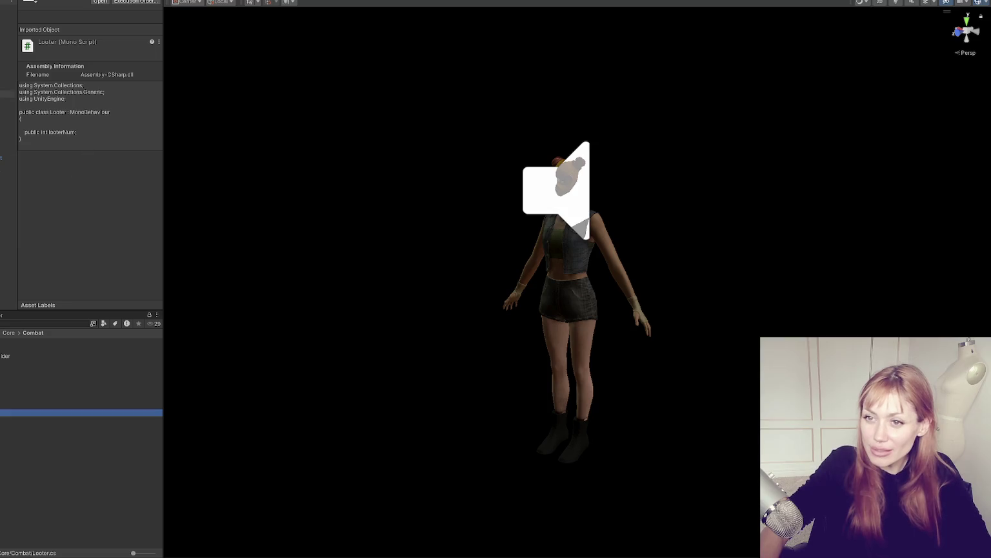
pyautogui.click(9, 9)
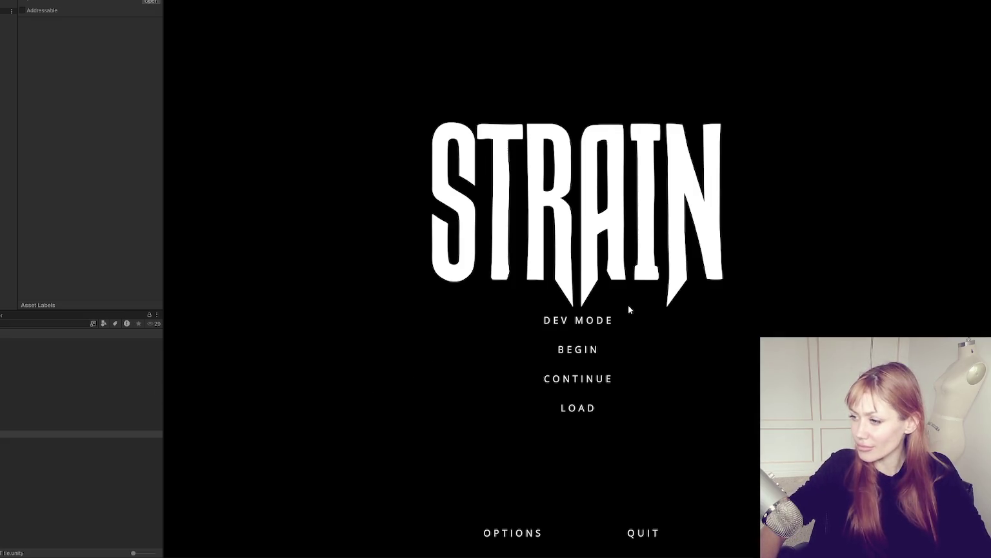
pyautogui.click(605, 320)
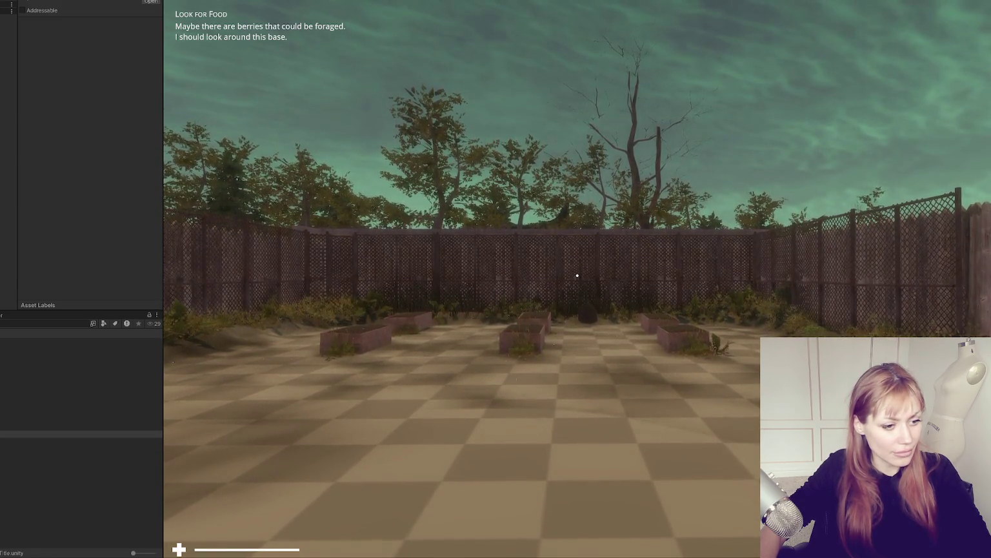
# Walk through the courtyard toward the red door, widen the Game view, and pause the game
pyautogui.press('w')
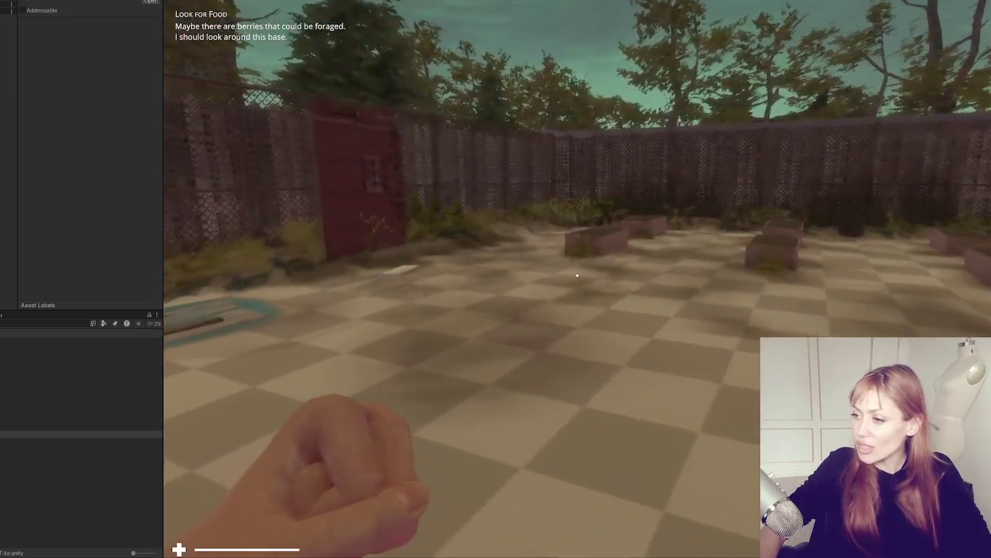
pyautogui.press('w')
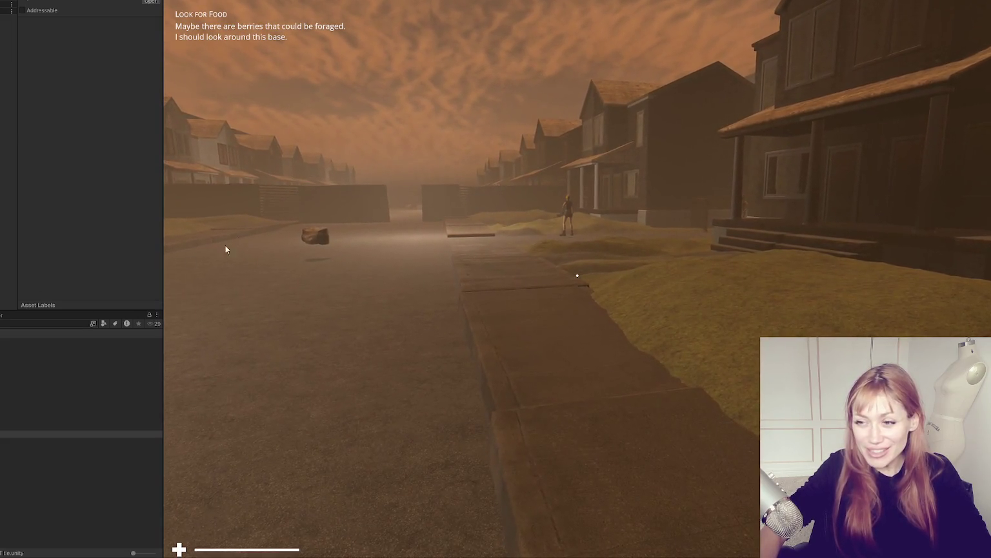
pyautogui.moveTo(160, 218); pyautogui.dragTo(8, 219)
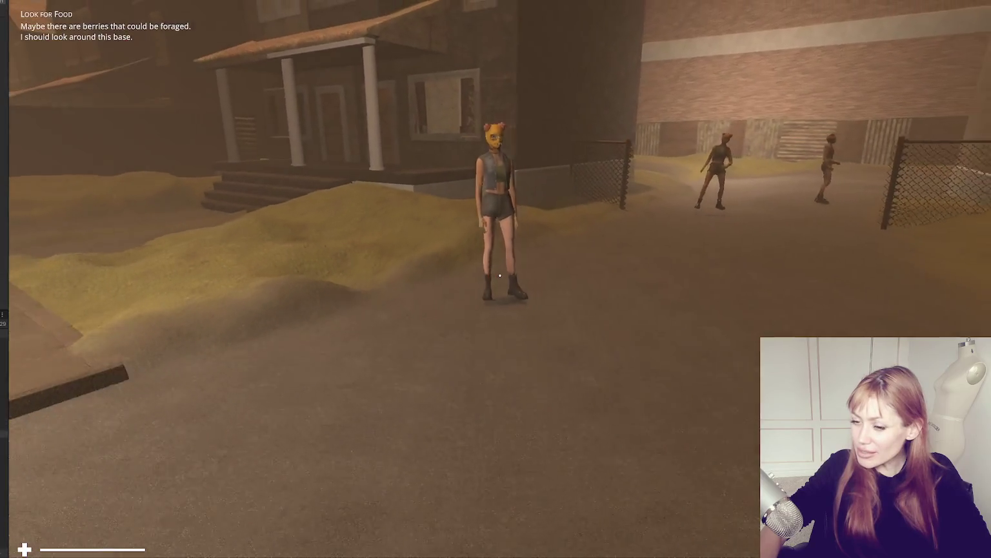
pyautogui.press('Escape')
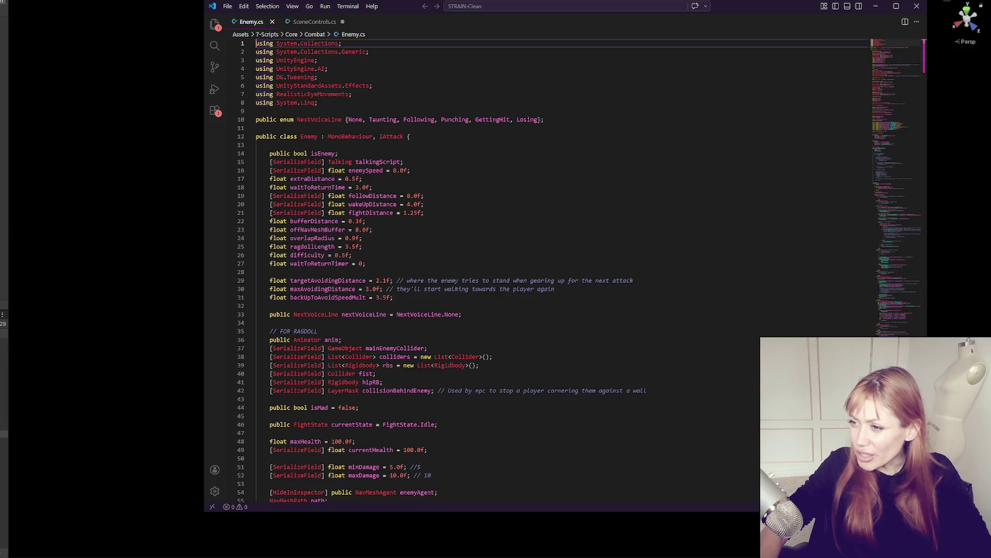
# Select NPC.prefab and enter 4 for Follow Distance and Wake Up Distance in the Inspector
pyautogui.click(7, 85)
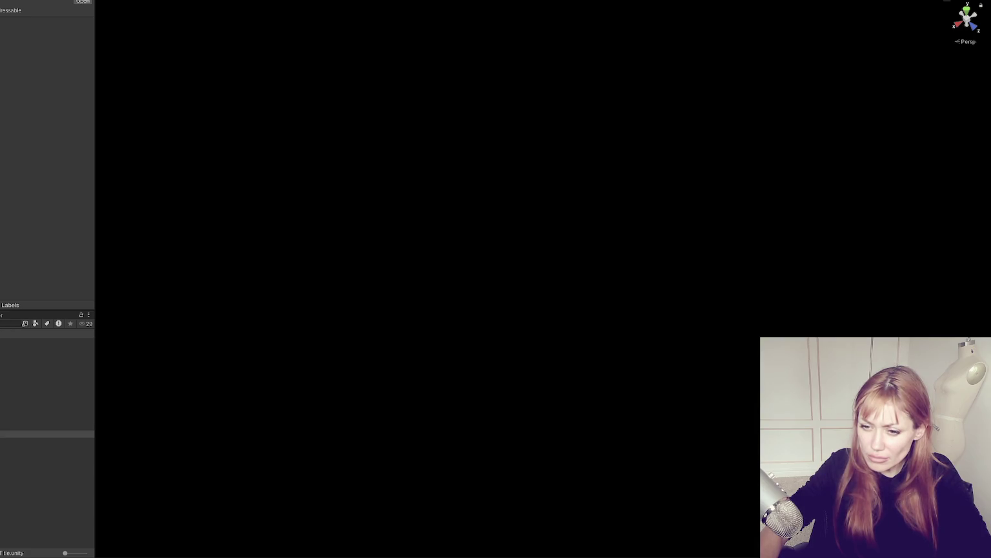
pyautogui.click(26, 434)
pyautogui.scroll(-3, 64, 191)
pyautogui.click(61, 115)
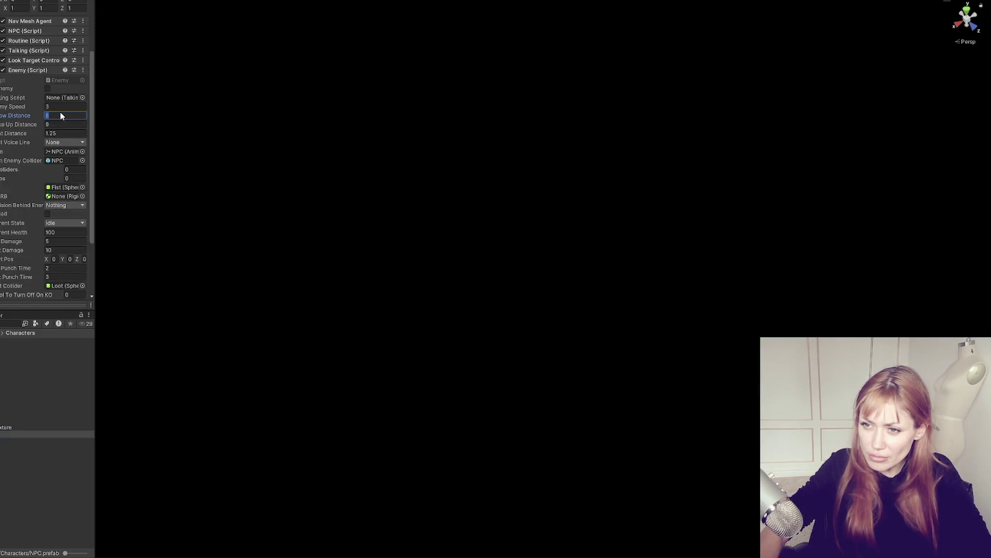
pyautogui.write('4')
pyautogui.click(60, 105)
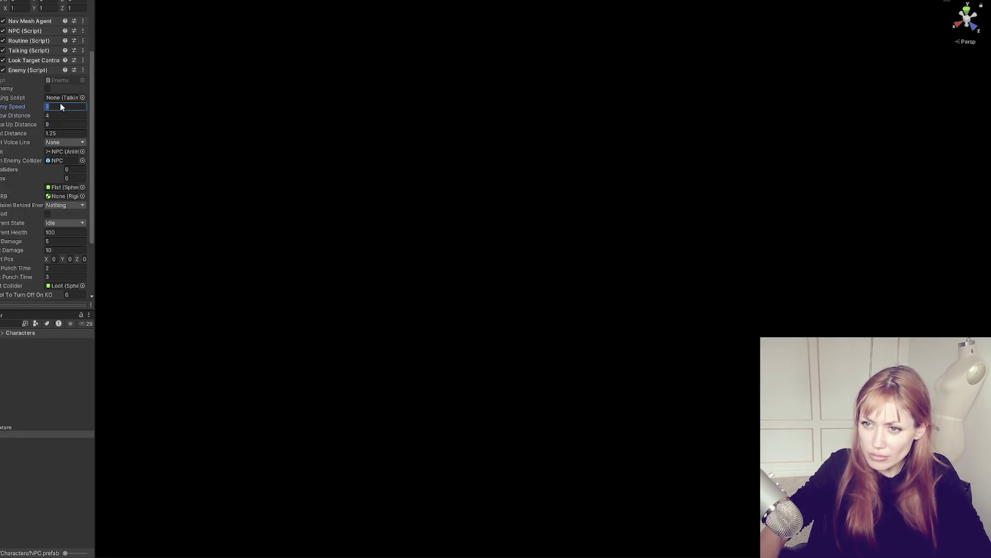
pyautogui.write('2.5')
pyautogui.press('BackSpace')
pyautogui.press('BackSpace')
pyautogui.write('3')
pyautogui.write('4')
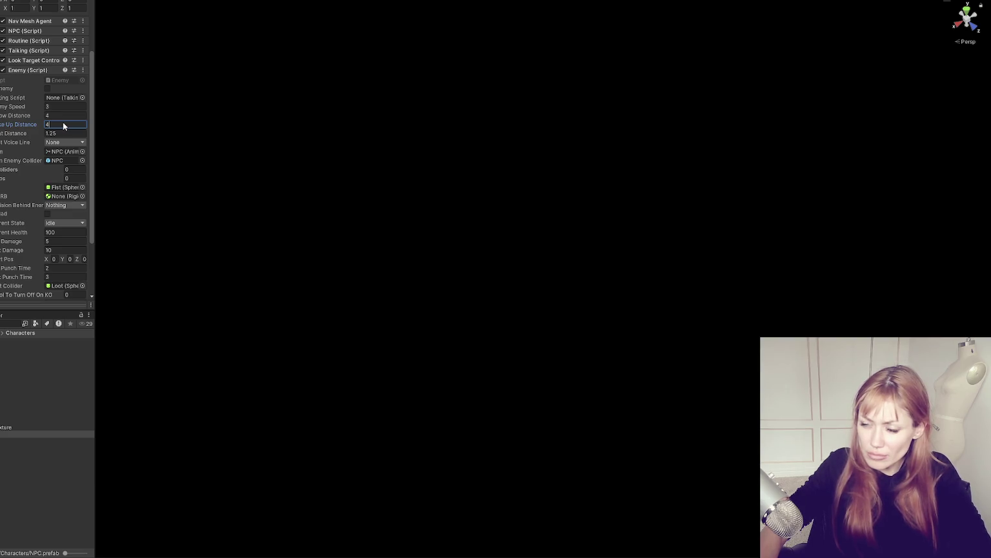
# Switch to Enemy.cs and search it for 'wakeupdi'
pyautogui.hotkey('alt', 'Tab')
pyautogui.hotkey('ctrl', 'f')
pyautogui.write('wa')
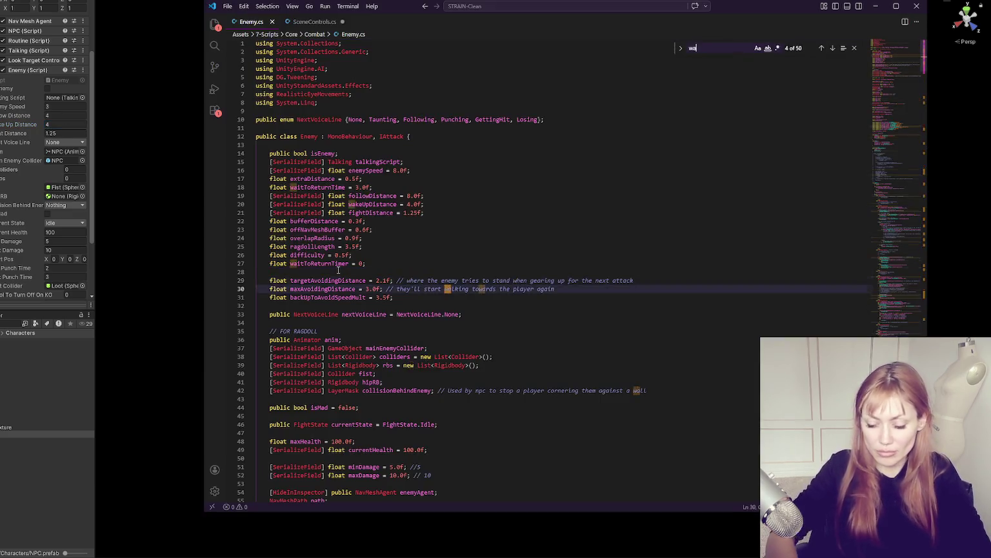
pyautogui.write('keup')
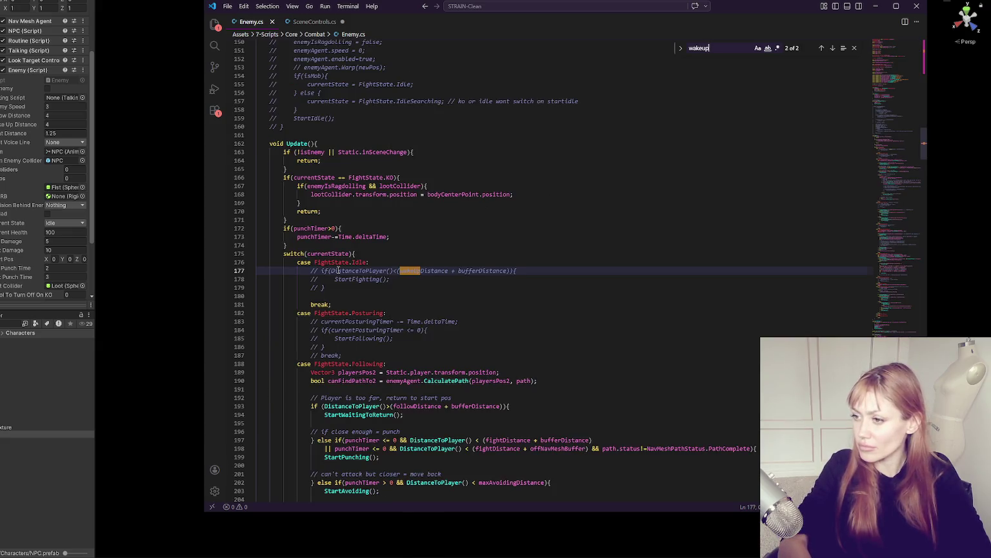
pyautogui.write('di')
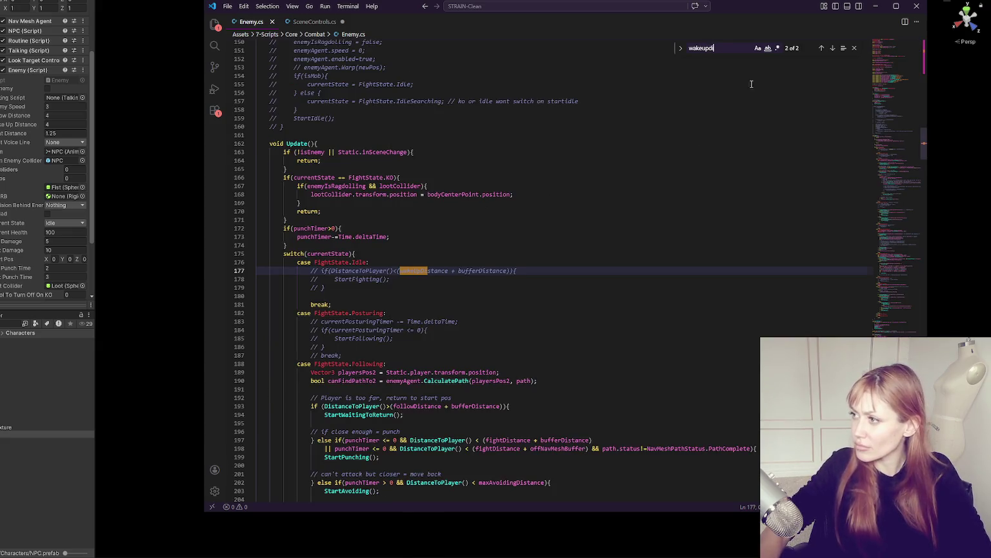
# Comment out the wakeUpDistance and overlapRadius declarations, checking followDistance along the way
pyautogui.click(821, 52)
pyautogui.click(455, 222)
pyautogui.hotkey('ctrl', '/')
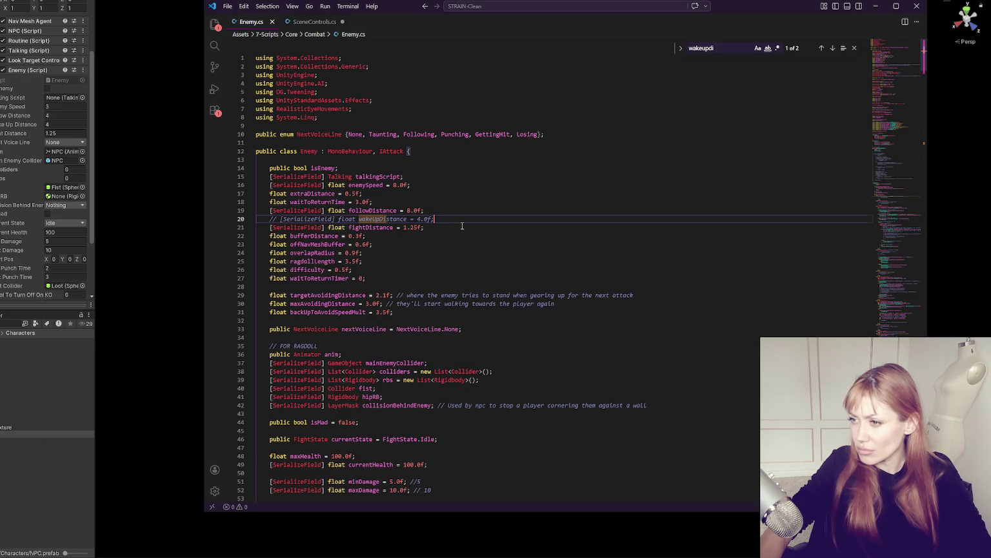
pyautogui.doubleClick(381, 211)
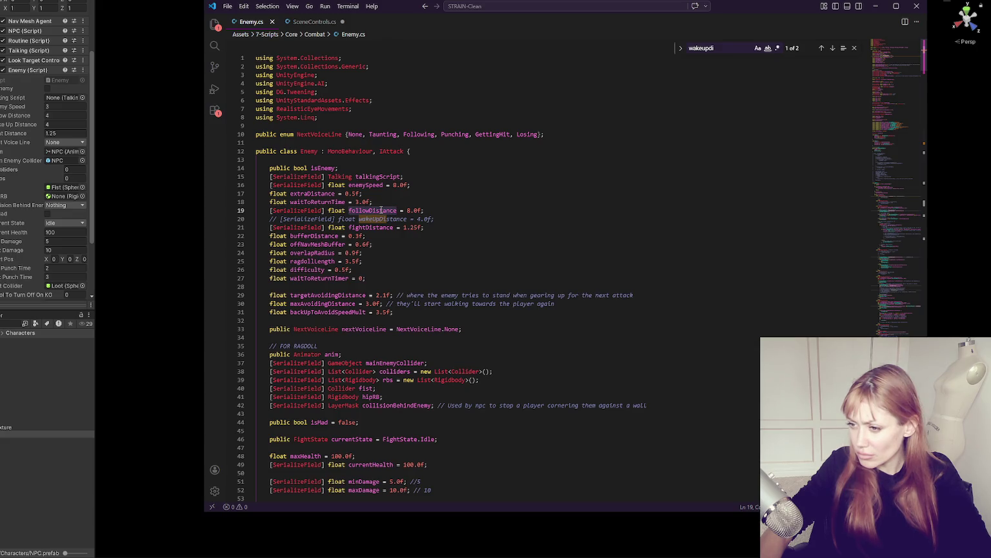
pyautogui.doubleClick(313, 252)
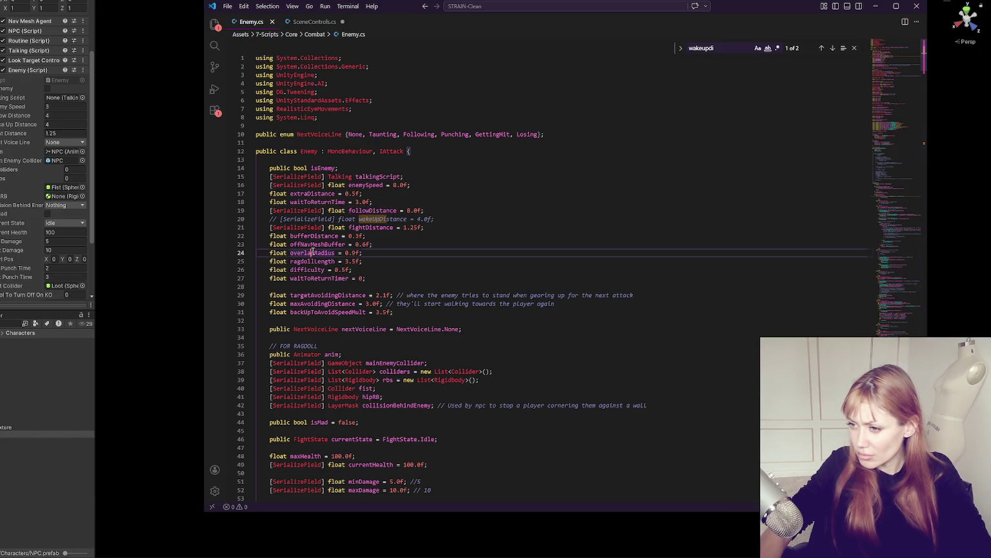
pyautogui.hotkey('ctrl', 'f')
pyautogui.click(313, 253)
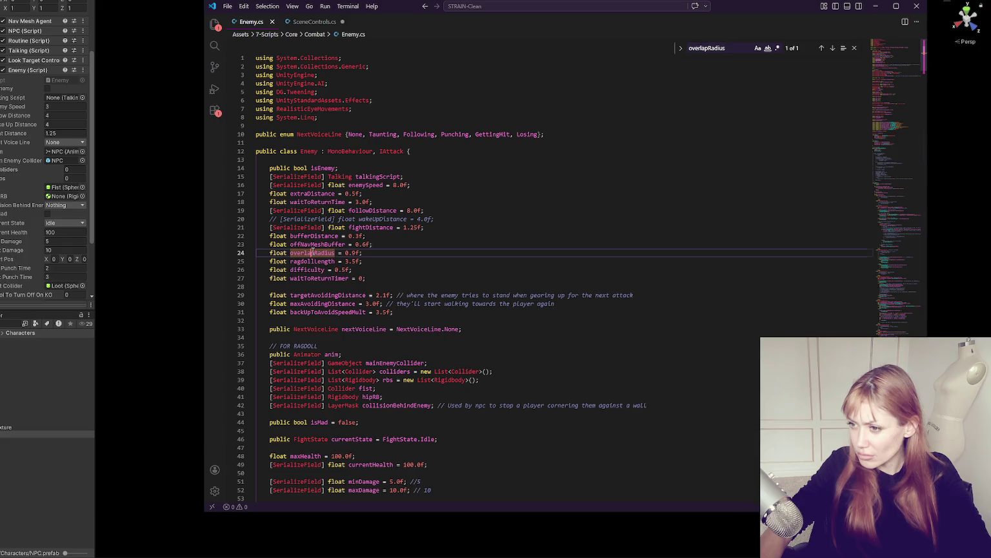
pyautogui.hotkey('ctrl', '/')
# Comment out offNavMeshBuffer and search Enemy.cs for uses of bufferDistance and offNavMeshBuffer
pyautogui.doubleClick(322, 244)
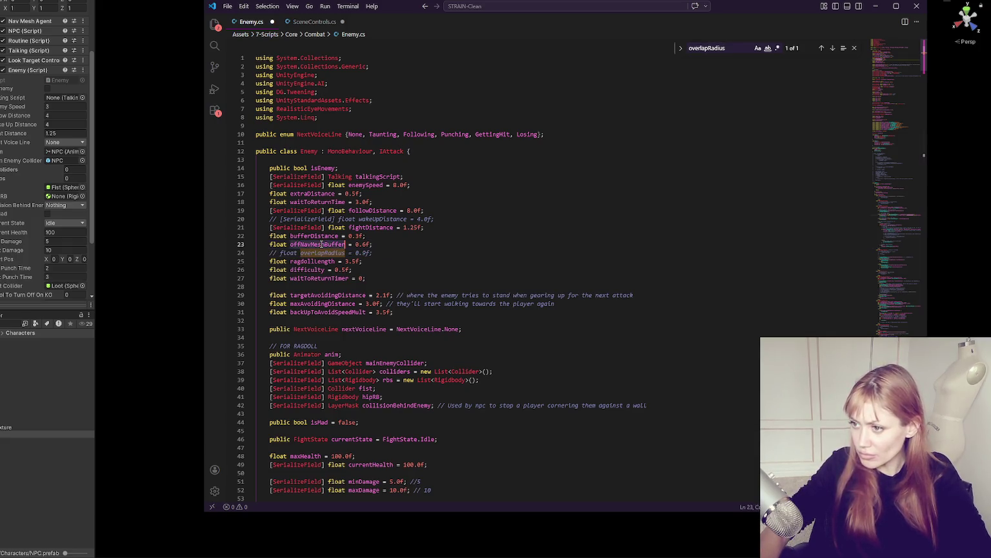
pyautogui.hotkey('ctrl', '/')
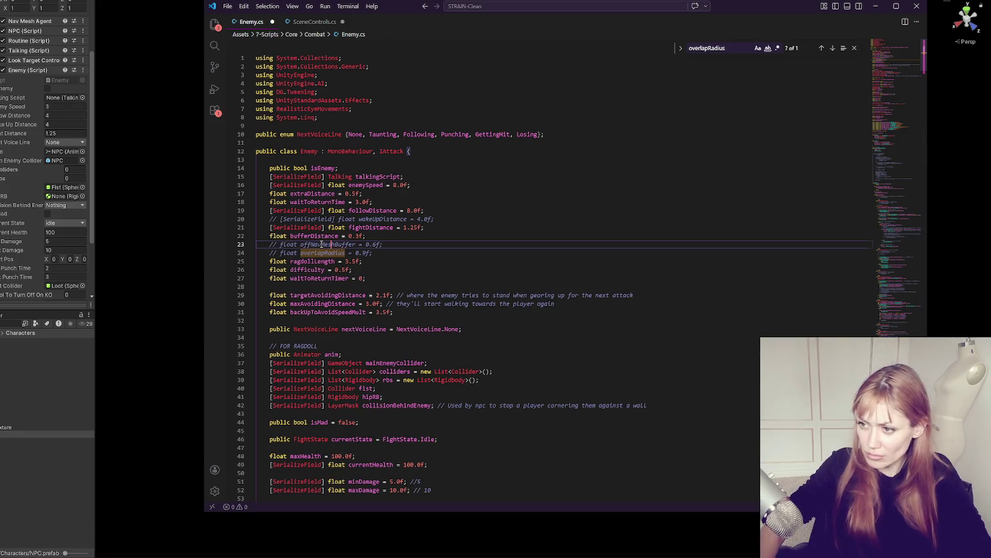
pyautogui.doubleClick(315, 237)
pyautogui.hotkey('ctrl', 'f')
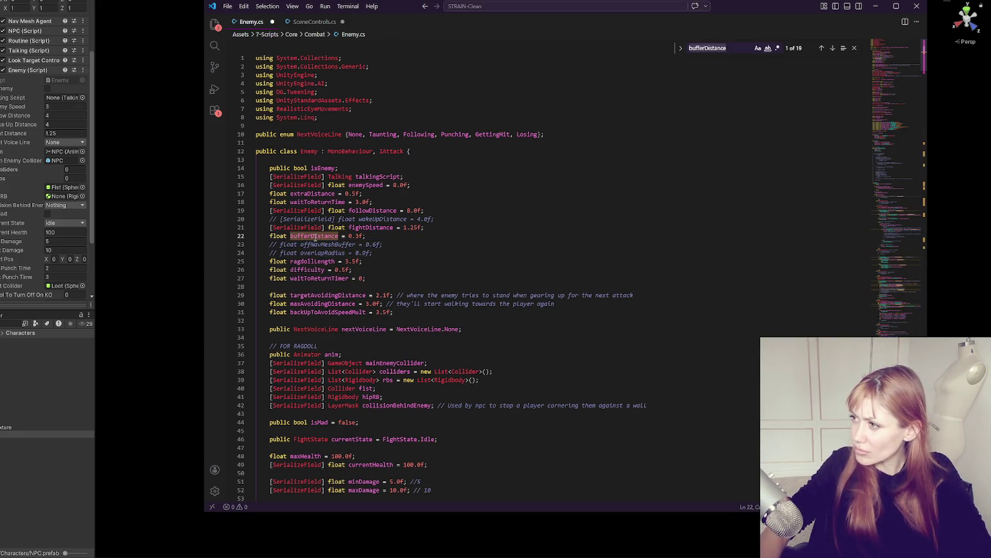
pyautogui.doubleClick(319, 246)
pyautogui.hotkey('ctrl', 'f')
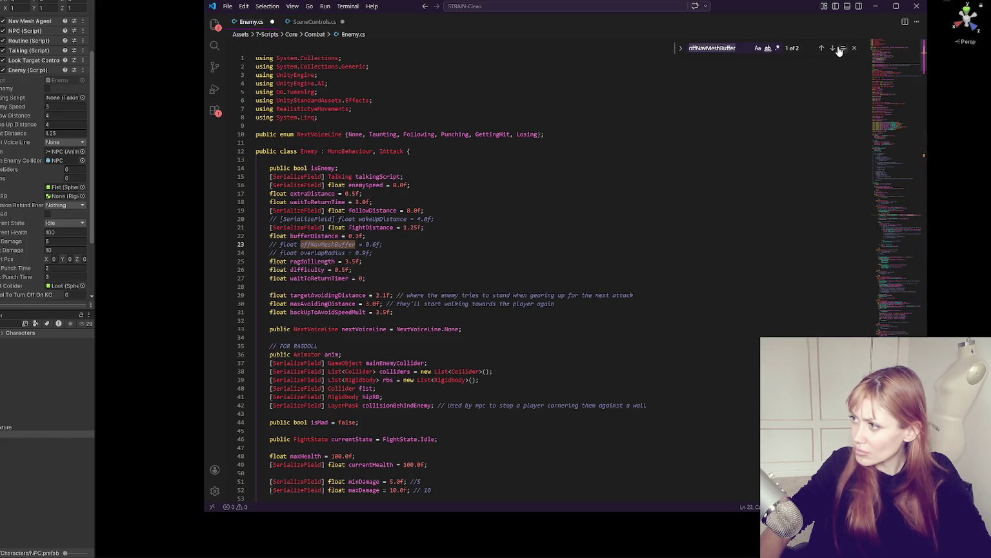
# Inspect the offNavMeshBuffer use on line 198, restore its declaration, then search for difficulty
pyautogui.click(832, 48)
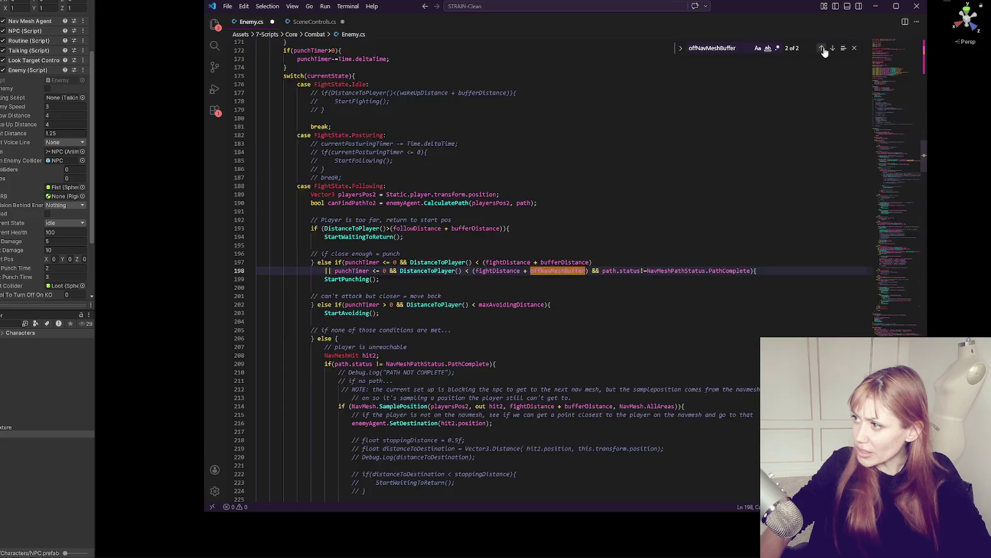
pyautogui.click(822, 47)
pyautogui.hotkey('ctrl', '/')
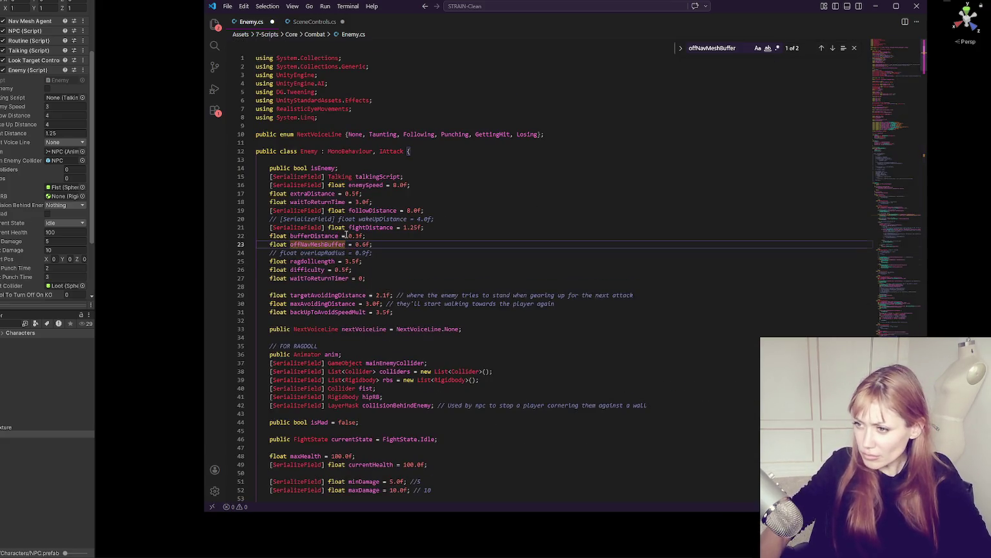
pyautogui.doubleClick(316, 270)
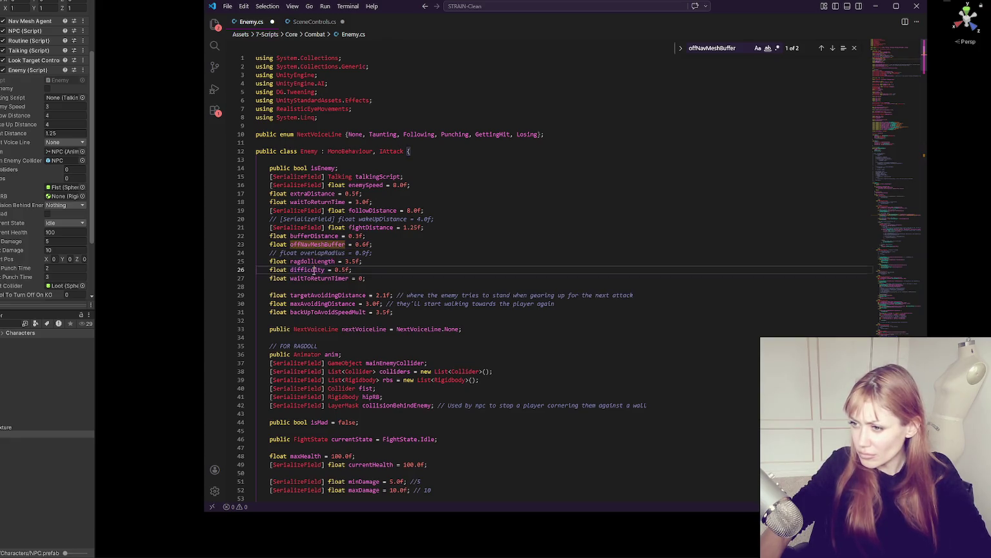
pyautogui.hotkey('ctrl', 'f')
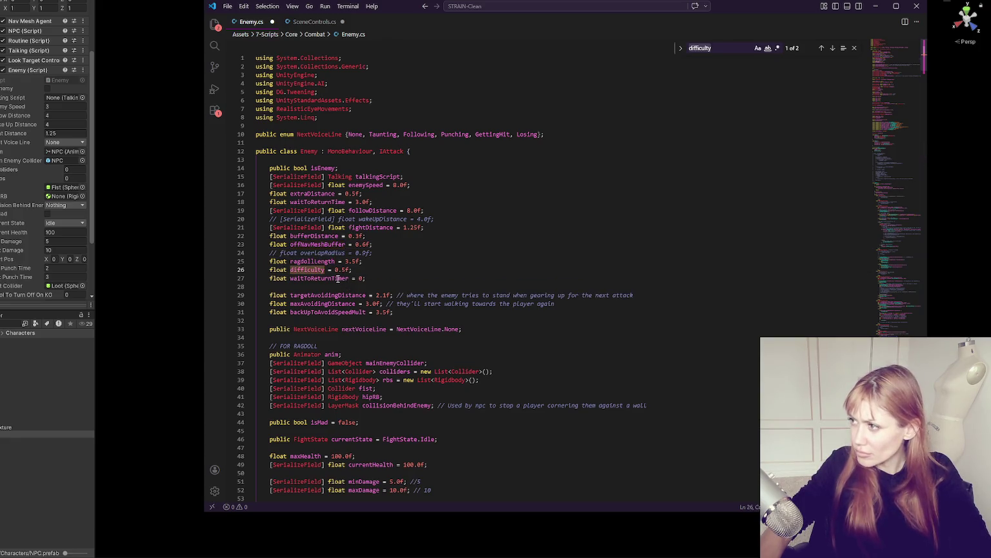
# Check the difficulty damage scaling at line 571, then return to the declarations near line 26
pyautogui.click(832, 49)
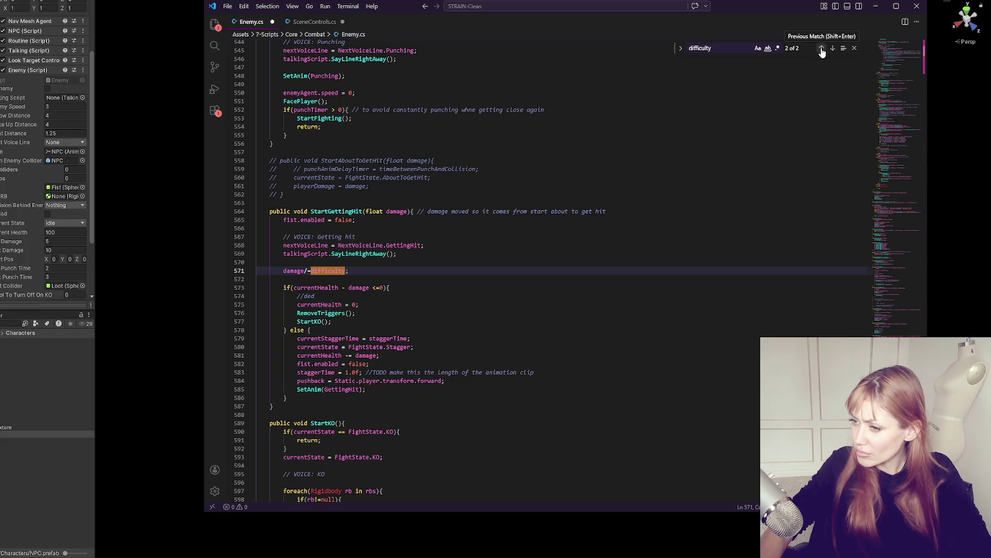
pyautogui.click(822, 49)
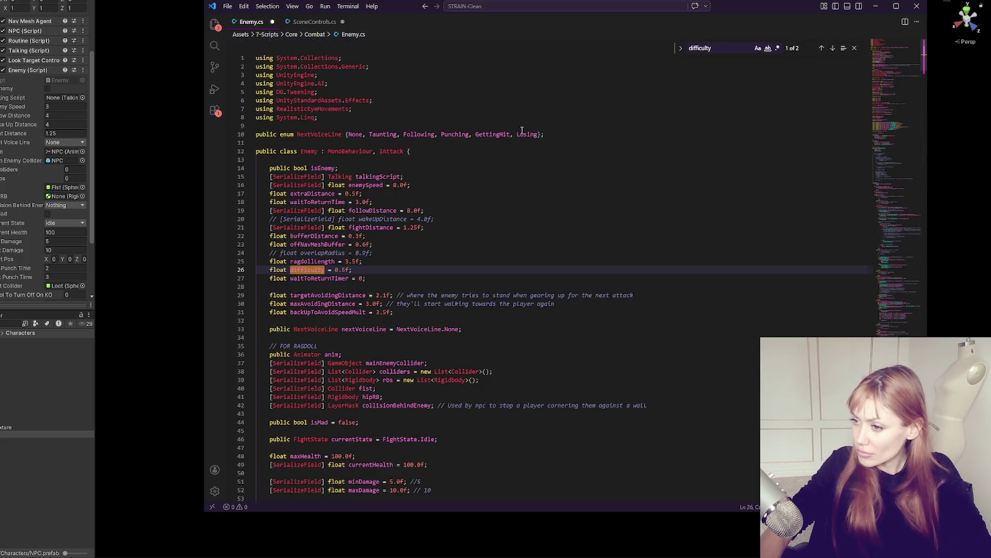
pyautogui.tripleClick(371, 278)
pyautogui.scroll(-2, 371, 236)
pyautogui.click(371, 236)
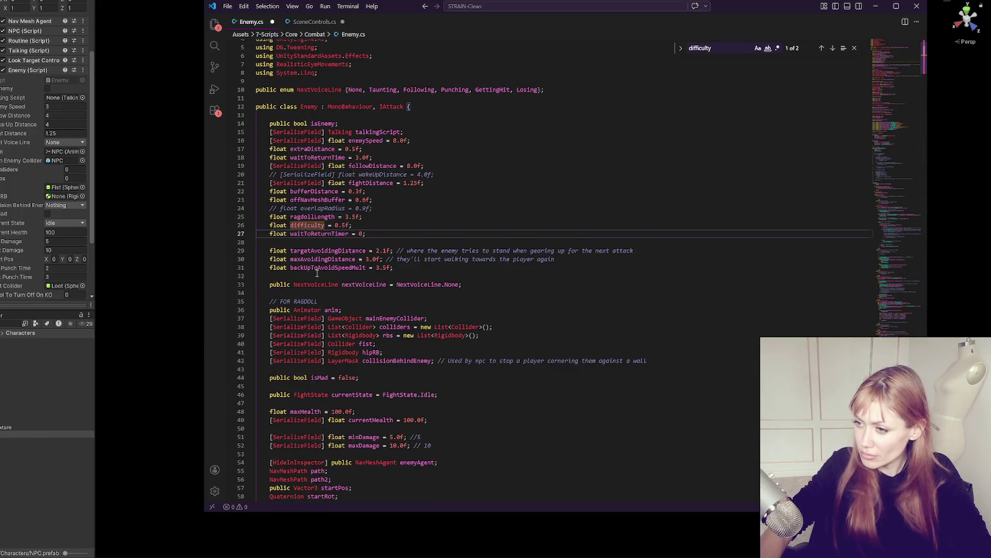
pyautogui.click(314, 252)
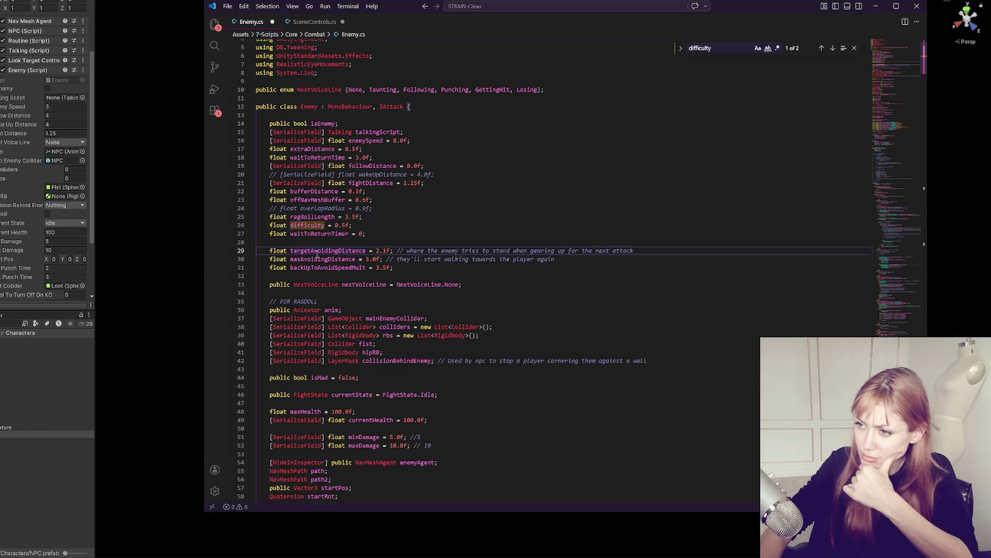
# Scroll down to the StartFollowing call near line 126 and search for all its uses
pyautogui.scroll(-3, 317, 257)
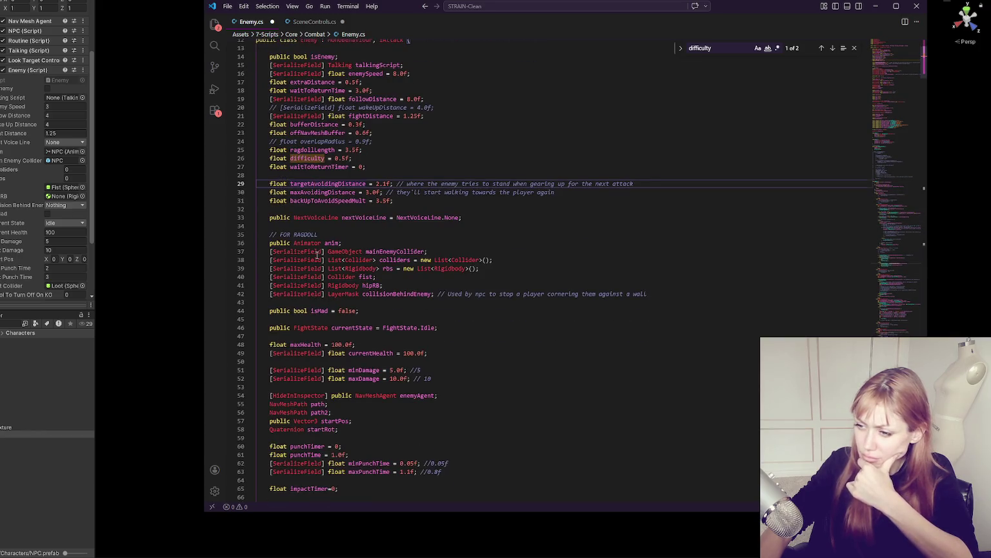
pyautogui.scroll(-20, 320, 251)
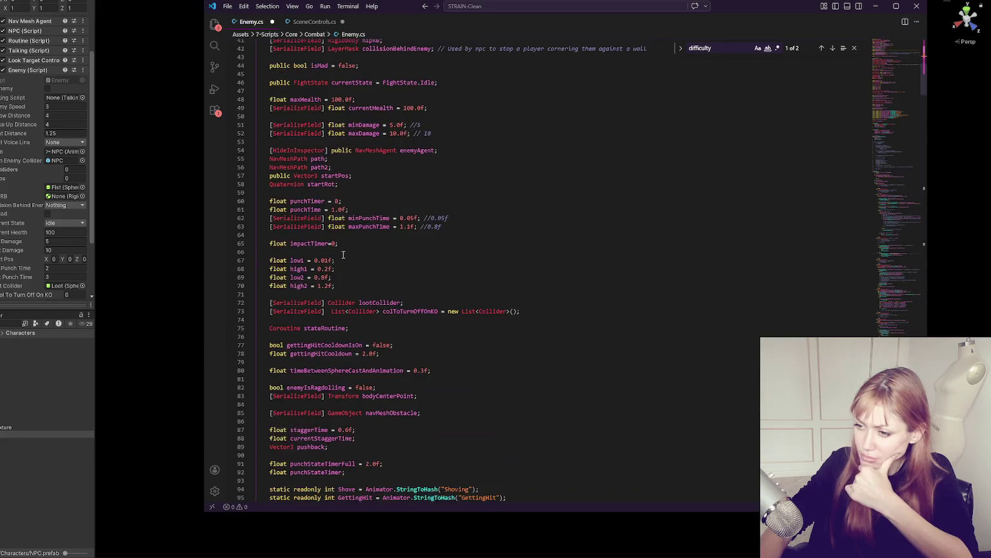
pyautogui.scroll(-12, 362, 239)
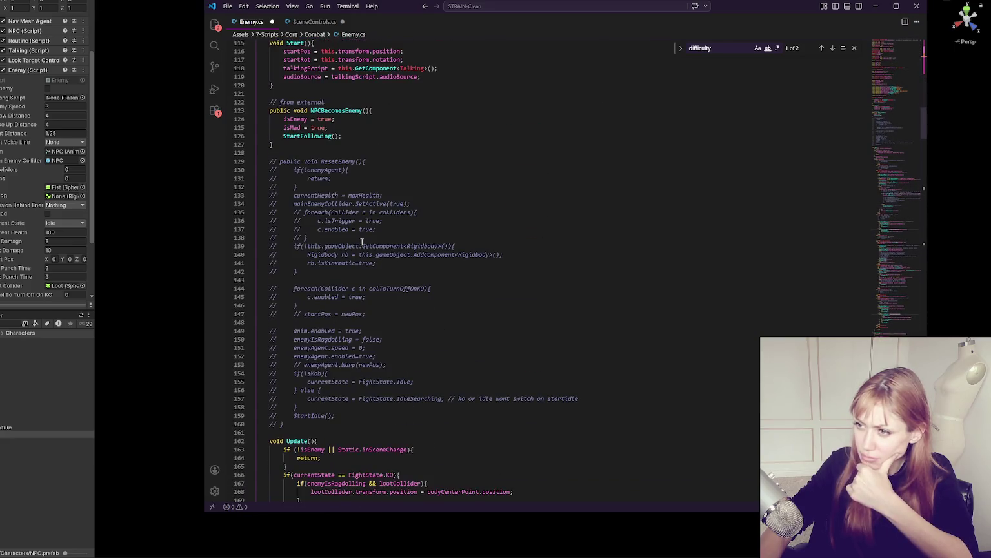
pyautogui.click(312, 136)
pyautogui.hotkey('ctrl', 'f')
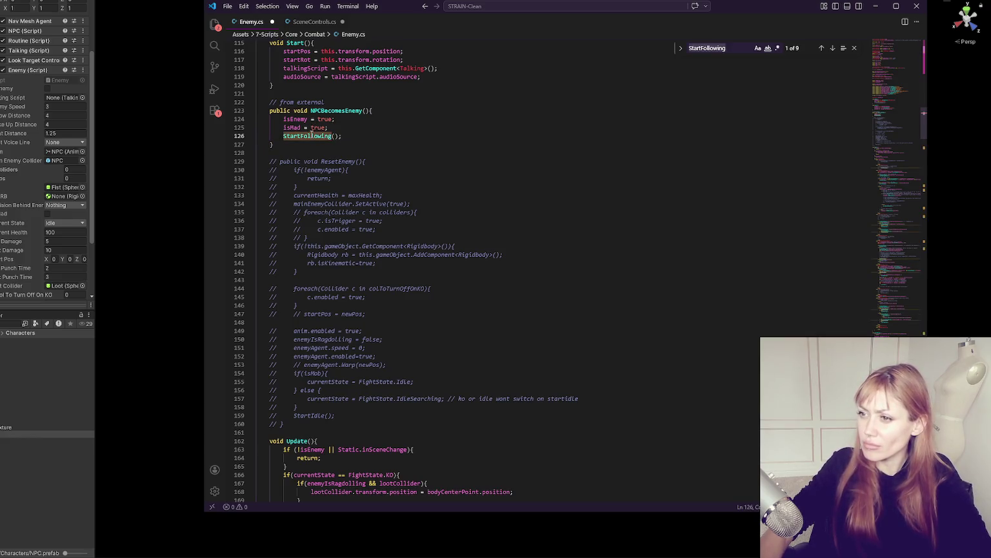
# Step through the StartFollowing matches, including line 249, up to the method definition (9 of 9)
pyautogui.click(833, 48)
pyautogui.click(833, 48)
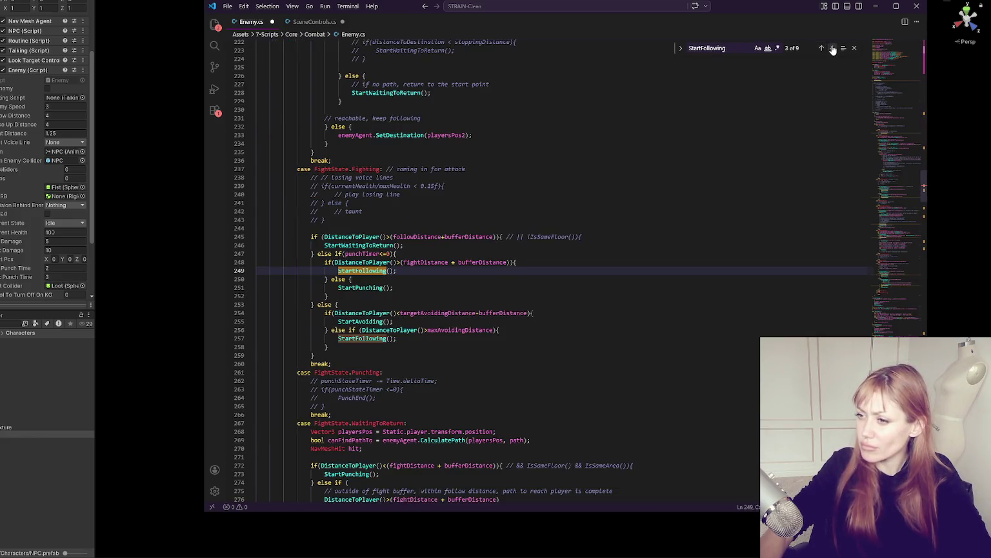
pyautogui.tripleClick(833, 49)
pyautogui.click(833, 48)
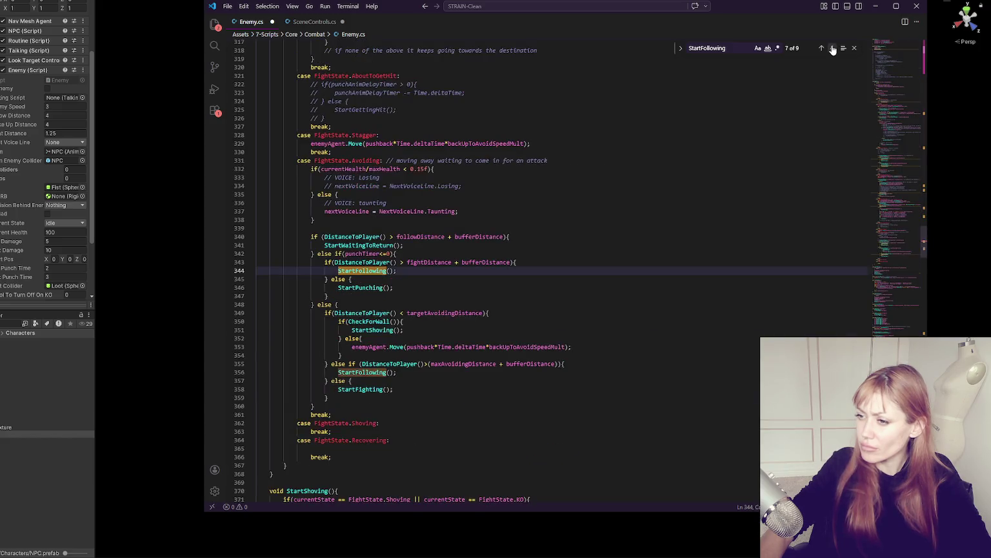
pyautogui.doubleClick(832, 48)
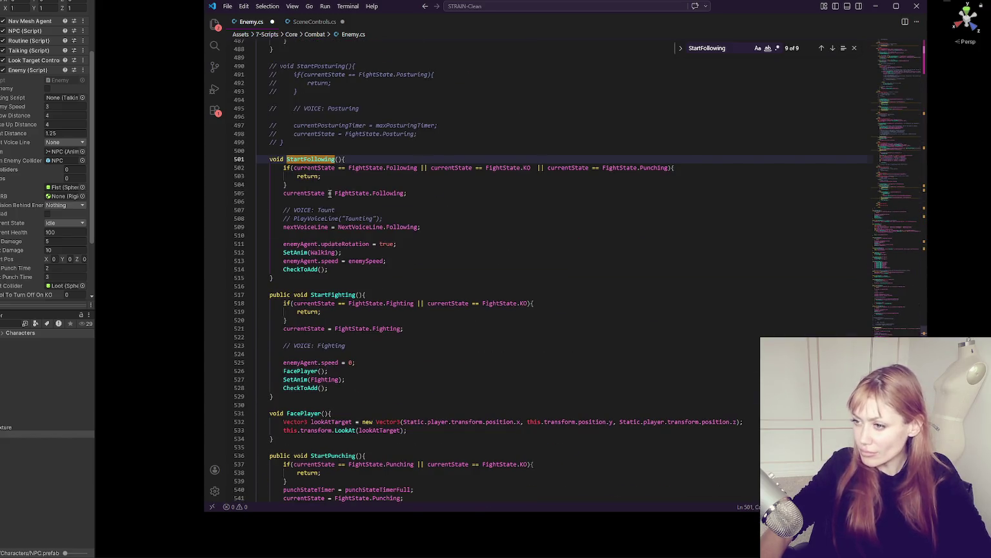
# Read through the StartFollowing body, from the updateRotation line down to the CheckToAdd call
pyautogui.click(317, 226)
pyautogui.click(317, 244)
pyautogui.press('Right')
pyautogui.press('Right')
pyautogui.press('Right')
pyautogui.press('Down')
pyautogui.press('Down')
pyautogui.press('Down')
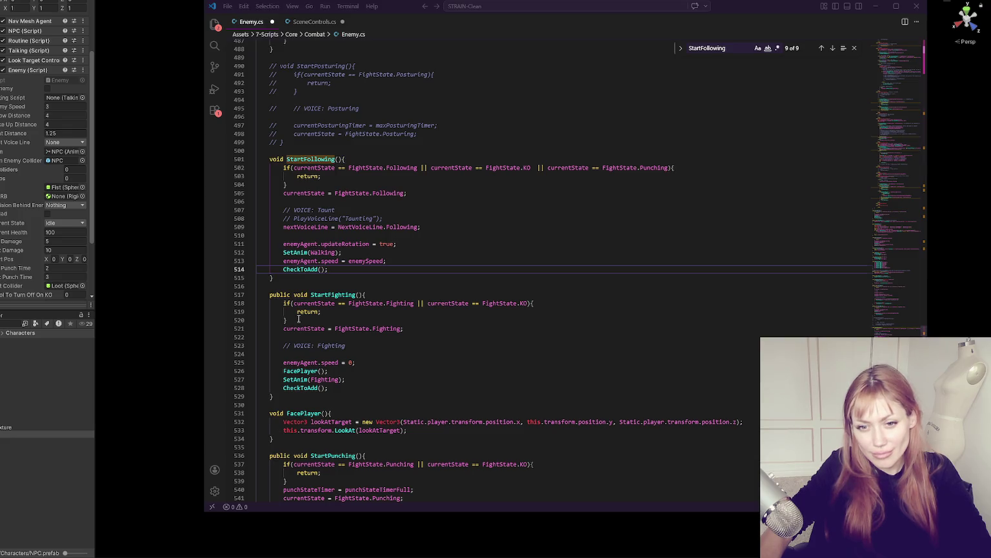
pyautogui.click(422, 294)
# Review StartFollowing's currentState = Following assignment and highlight every nextVoiceLine use
pyautogui.click(417, 202)
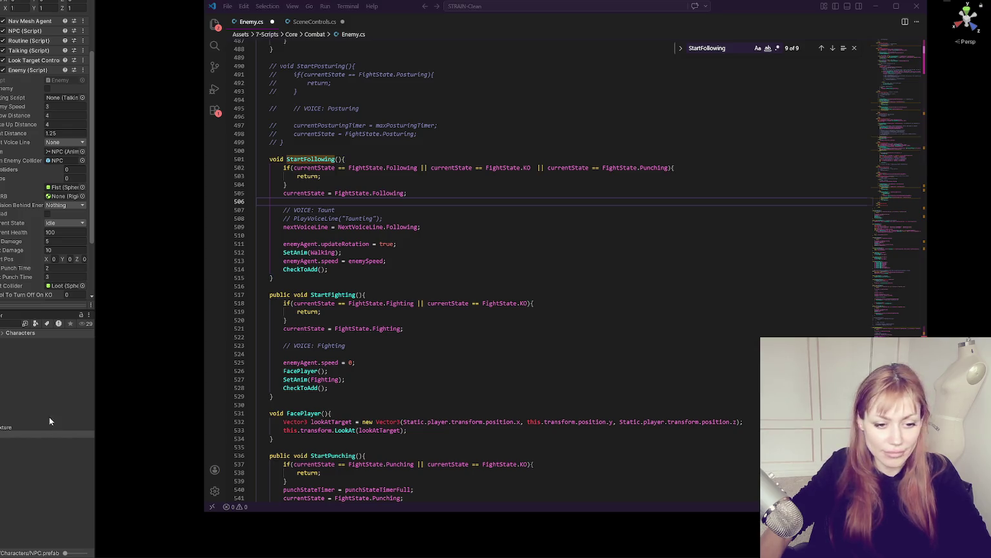
pyautogui.click(589, 361)
pyautogui.click(515, 227)
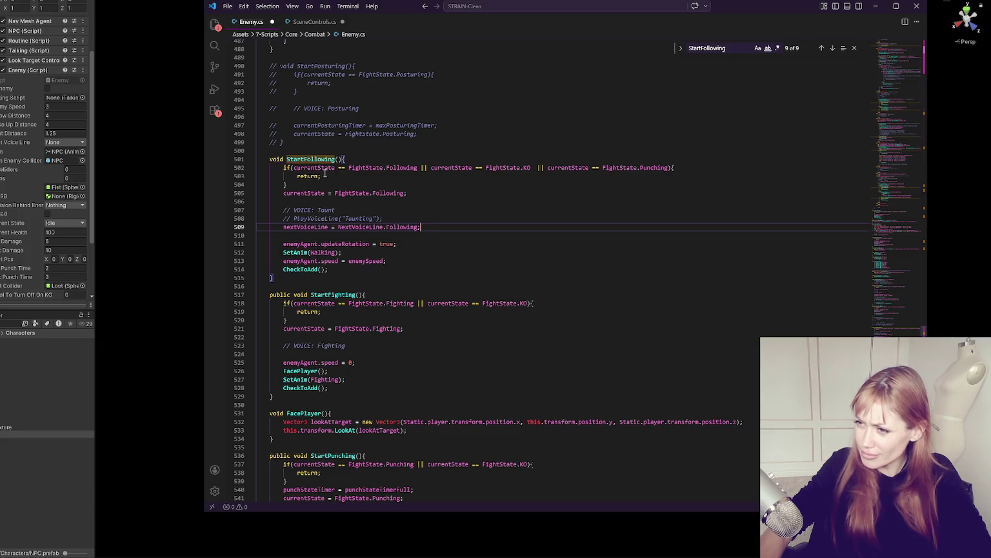
pyautogui.press('Down')
pyautogui.press('Down')
pyautogui.press('Down')
pyautogui.scroll(-3, 340, 185)
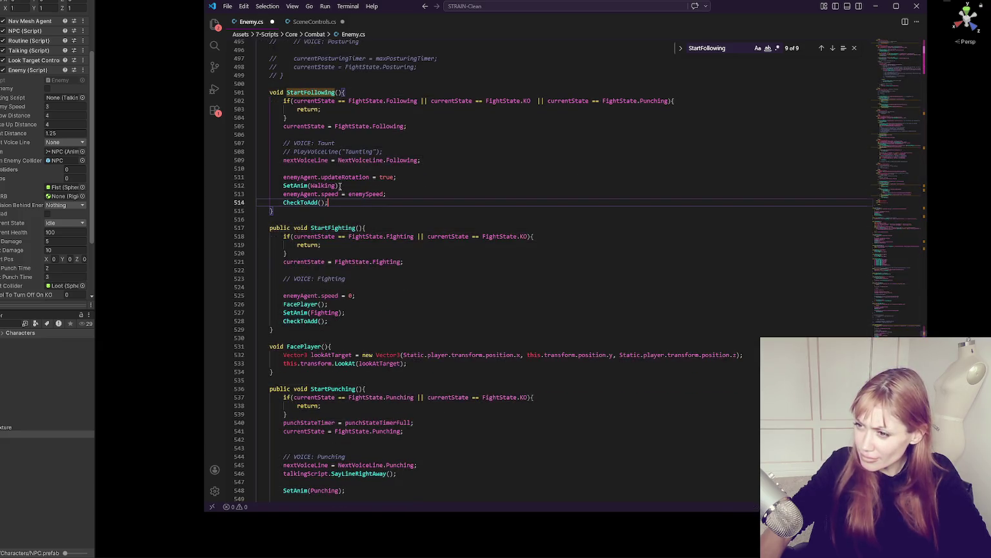
pyautogui.tripleClick(316, 126)
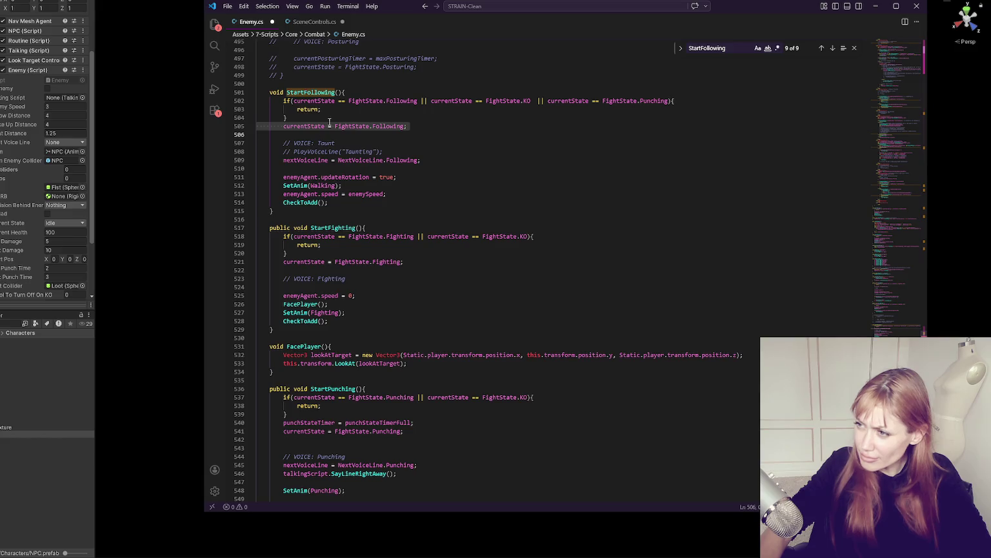
pyautogui.click(312, 160)
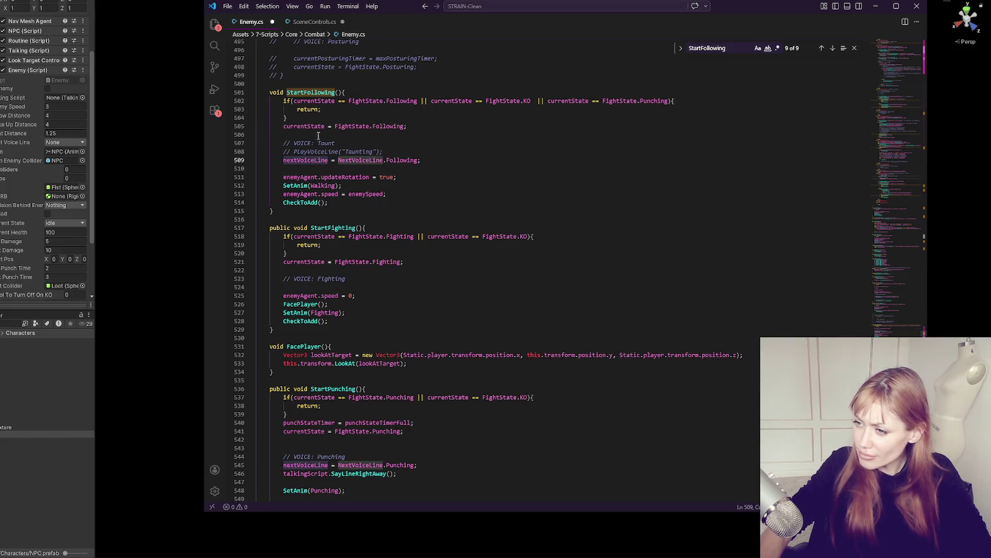
# Scroll through StartFighting, FacePlayer and StartPunching, noting StartPunching's early return
pyautogui.scroll(-3, 310, 117)
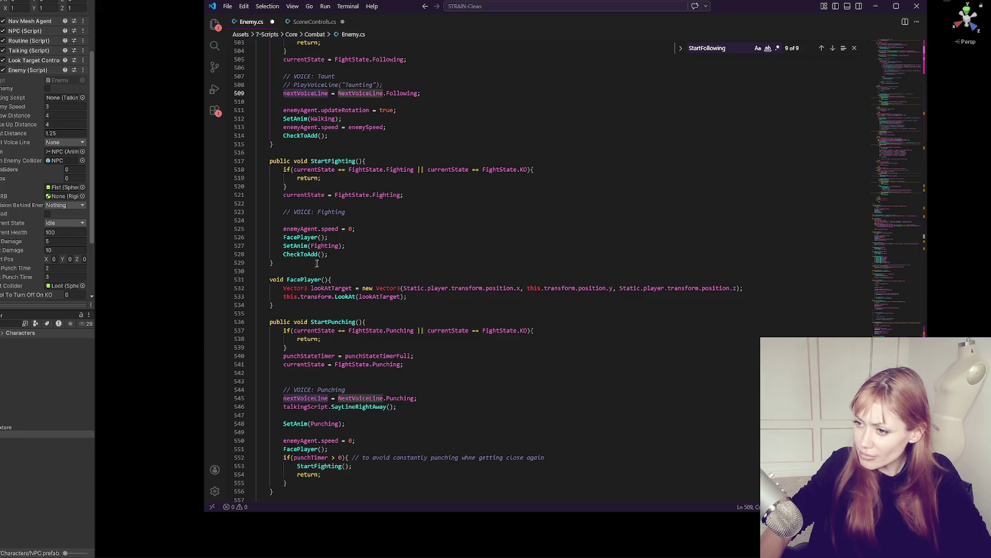
pyautogui.scroll(-3, 316, 263)
pyautogui.click(378, 250)
pyautogui.scroll(-1, 378, 252)
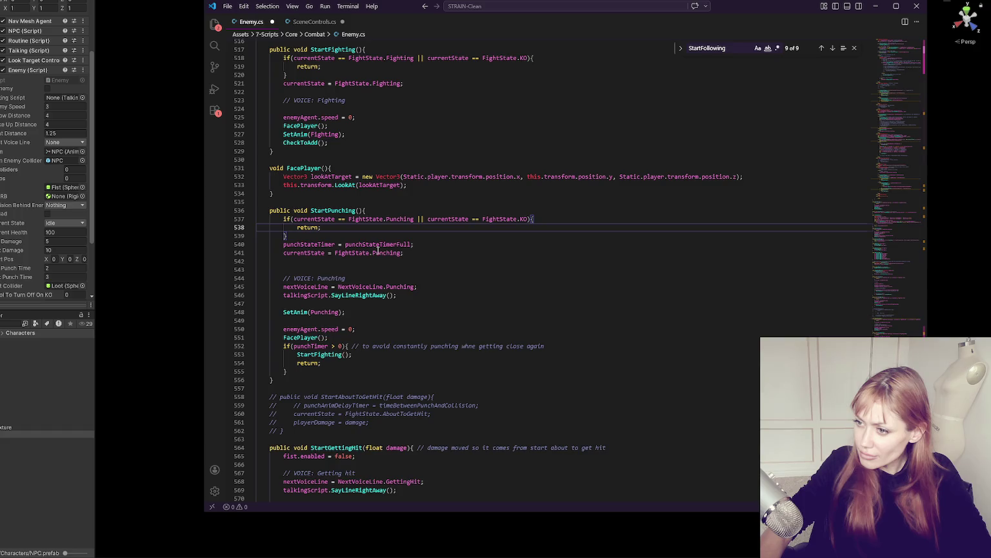
pyautogui.scroll(-4, 378, 252)
pyautogui.scroll(-3, 378, 250)
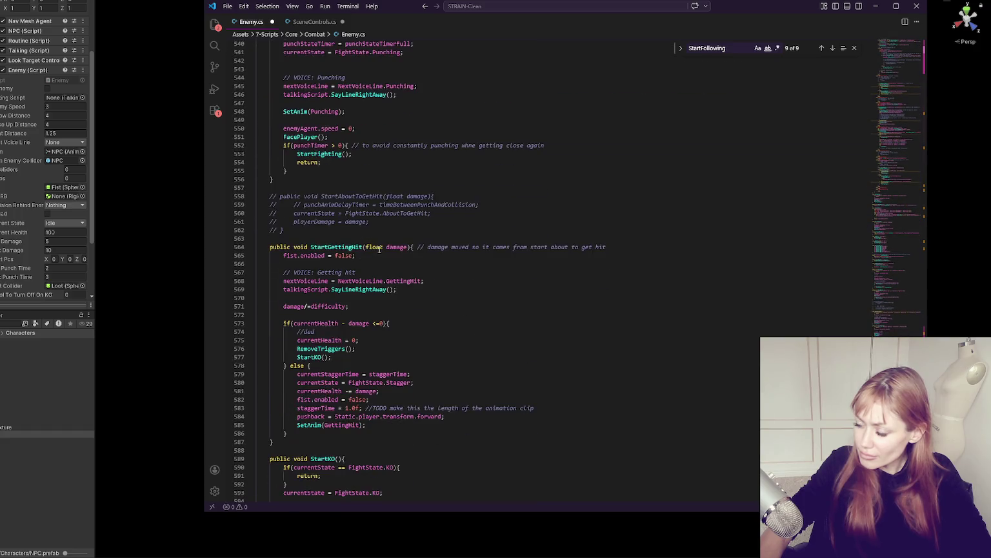
pyautogui.scroll(11, 379, 250)
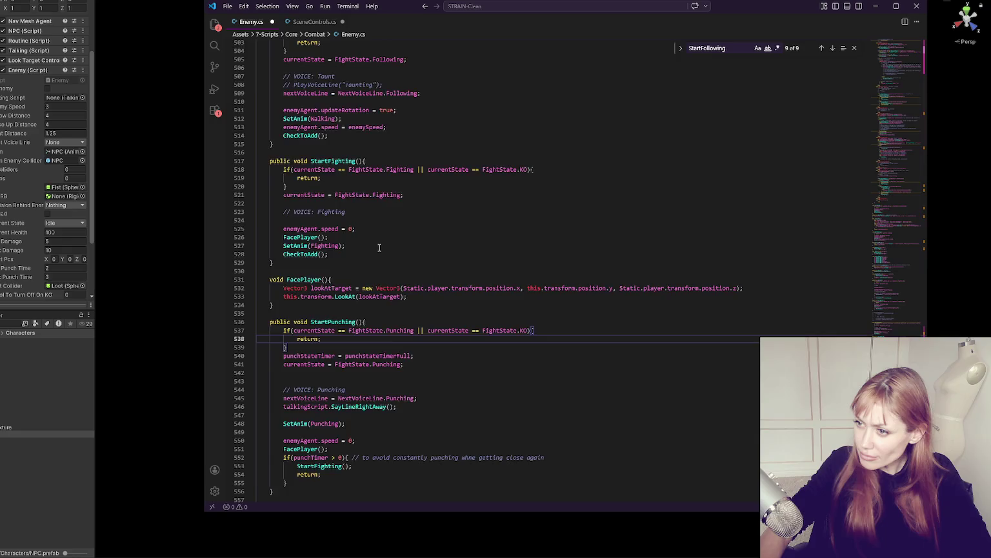
pyautogui.scroll(4, 379, 247)
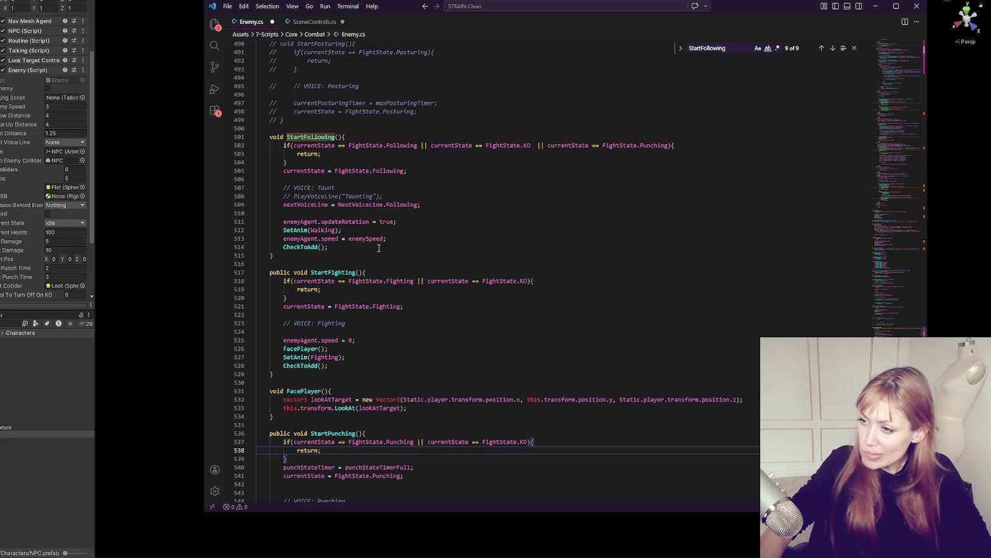
pyautogui.click(379, 247)
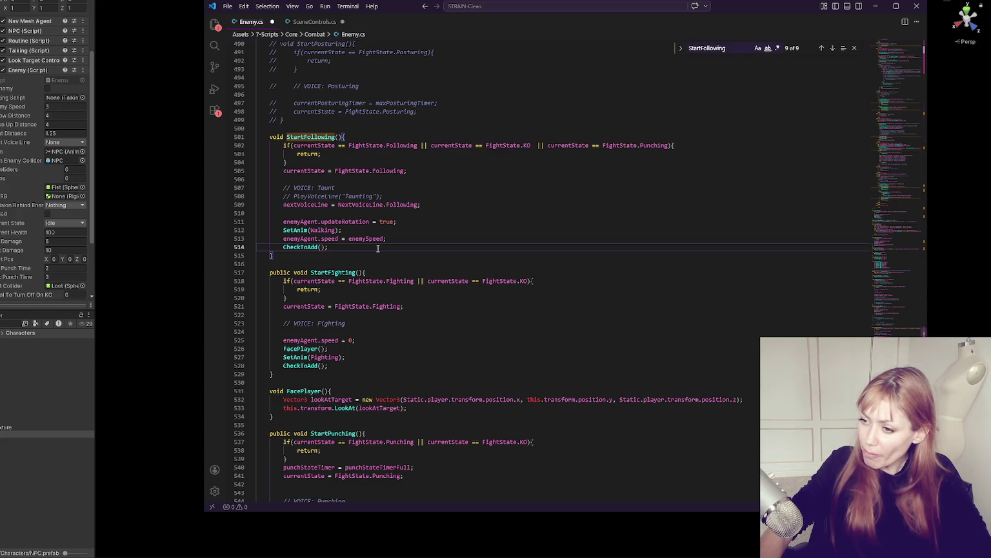
pyautogui.scroll(-1, 378, 248)
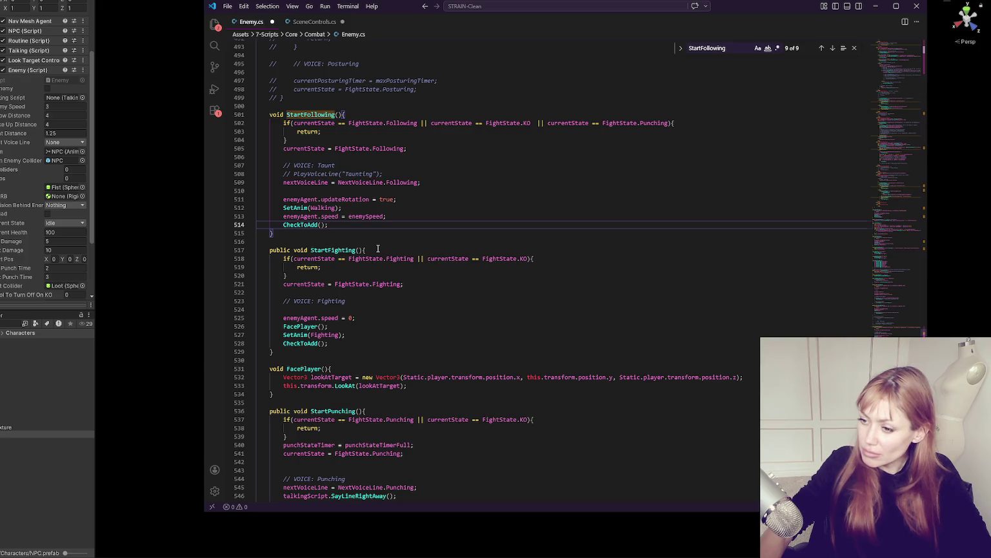
pyautogui.scroll(-3, 378, 248)
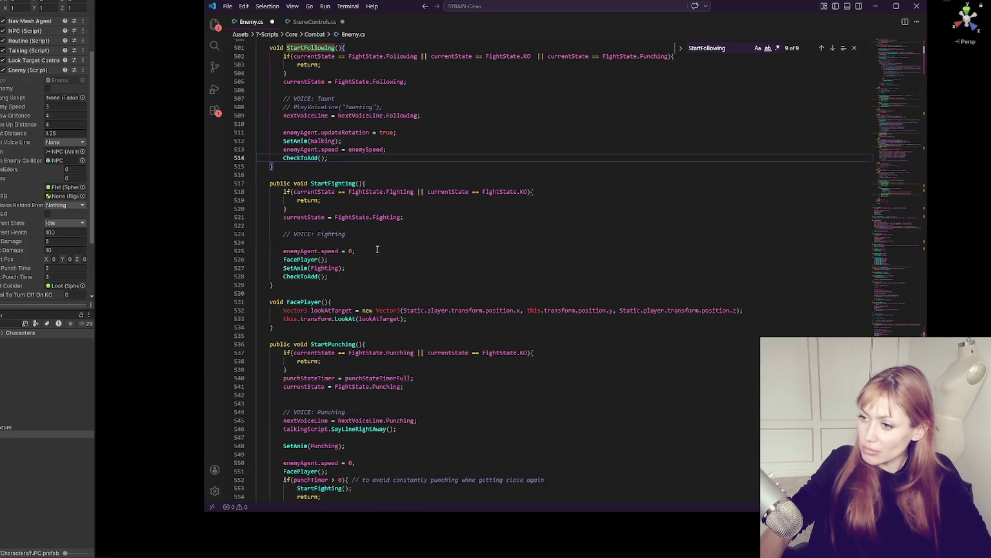
pyautogui.scroll(-3, 380, 248)
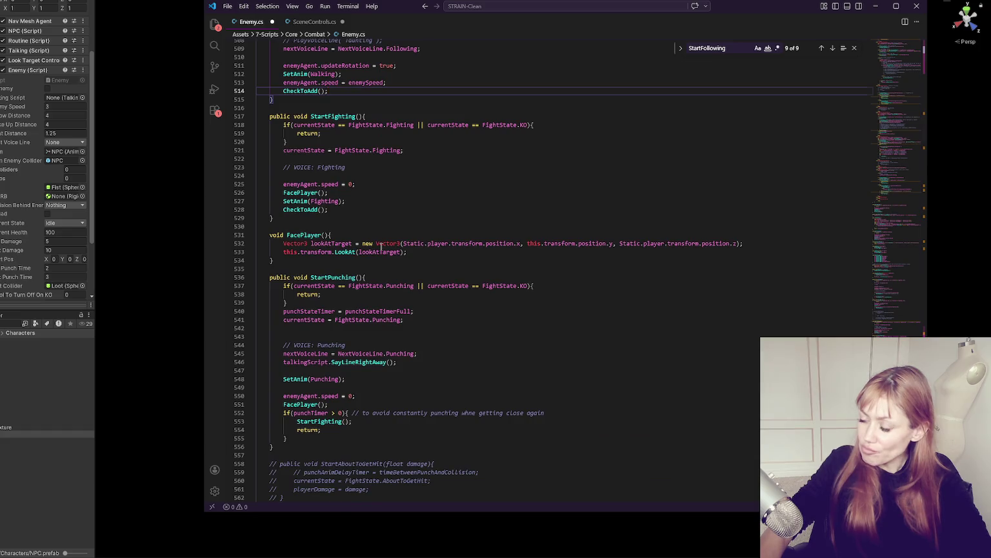
pyautogui.scroll(-2, 381, 247)
pyautogui.scroll(-2, 381, 246)
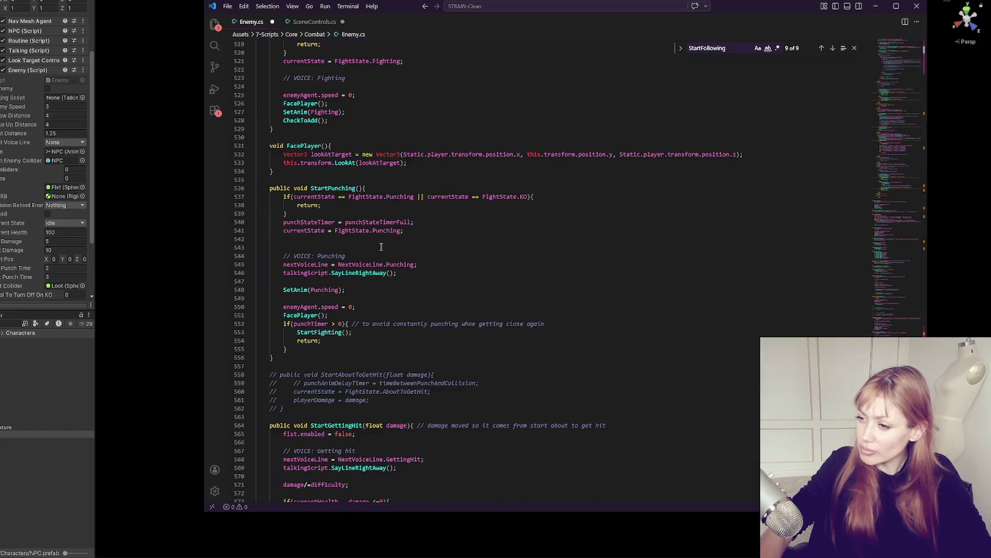
pyautogui.scroll(-2, 381, 247)
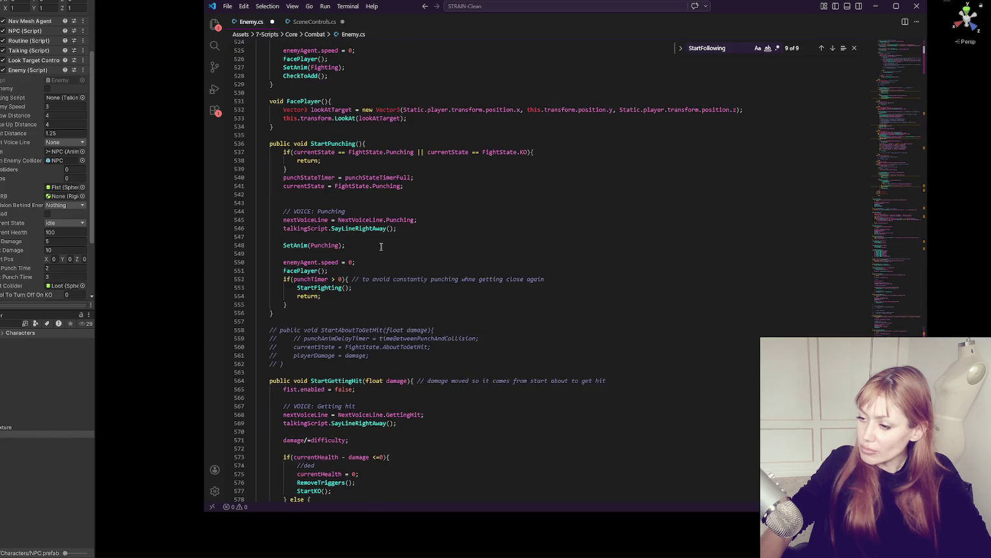
pyautogui.scroll(-1, 381, 247)
pyautogui.scroll(-2, 381, 246)
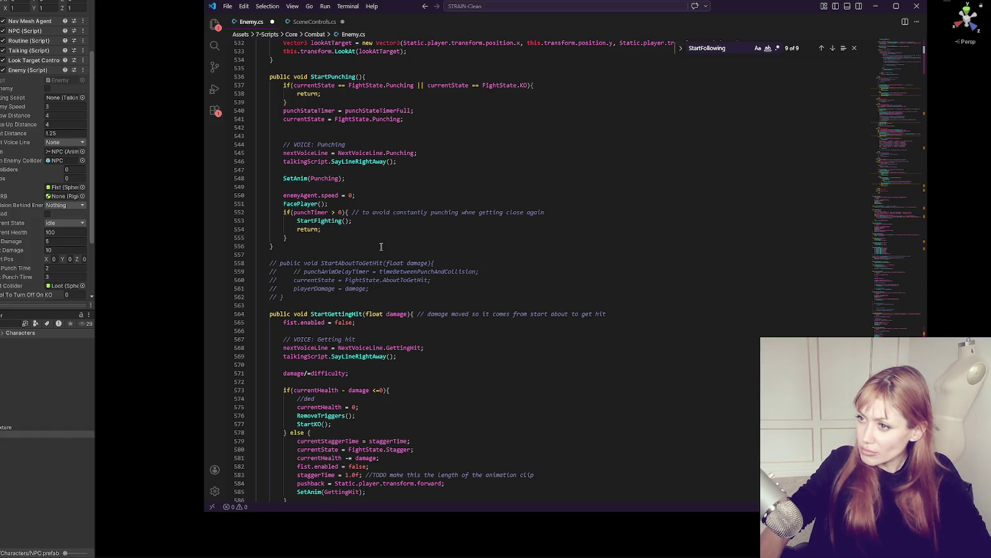
pyautogui.scroll(10, 381, 247)
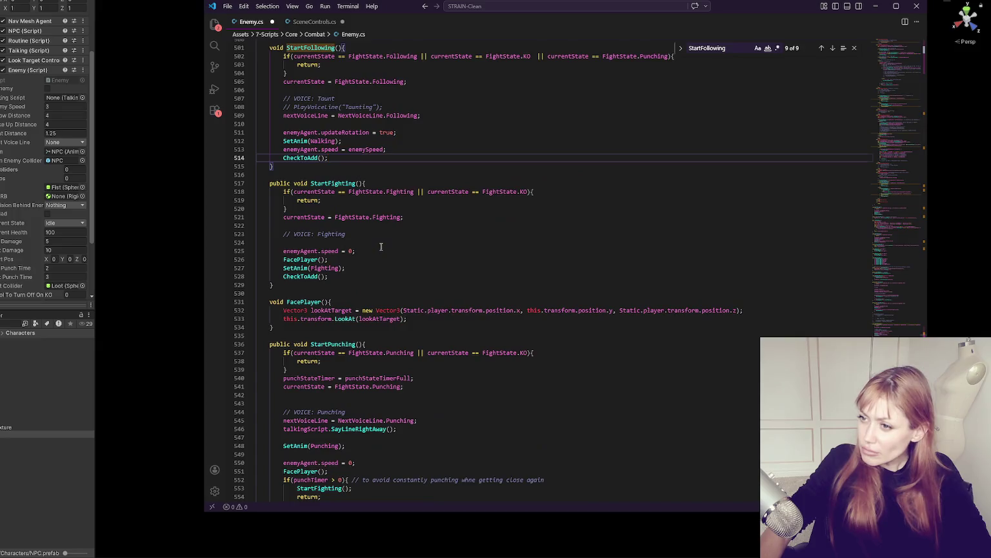
pyautogui.click(407, 195)
pyautogui.press('Up')
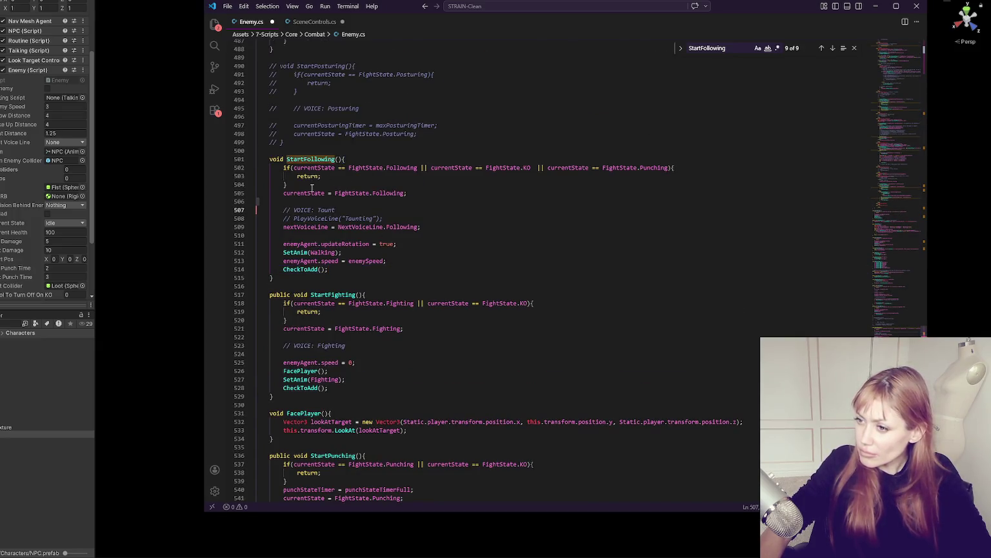
pyautogui.click(308, 226)
pyautogui.press('Down')
pyautogui.press('Down')
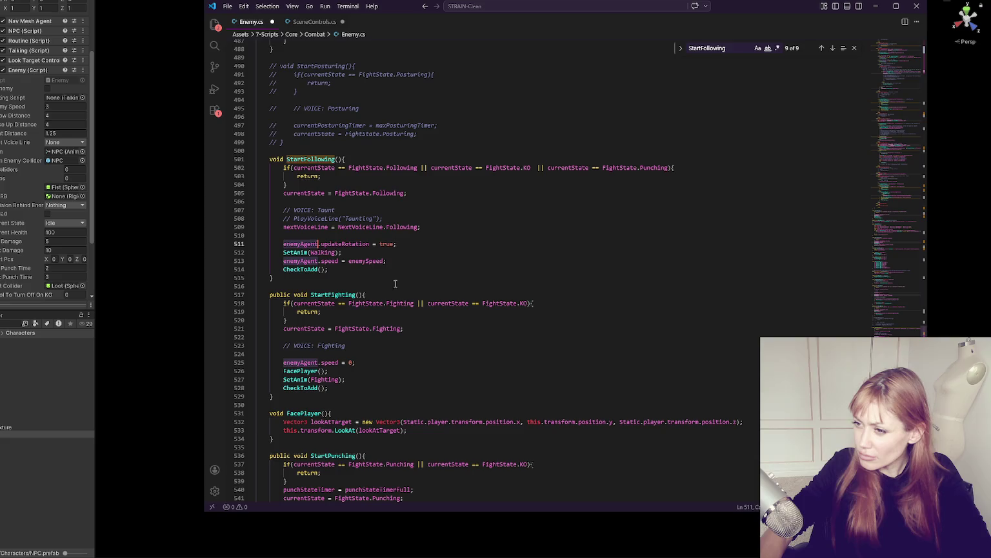
pyautogui.click(333, 271)
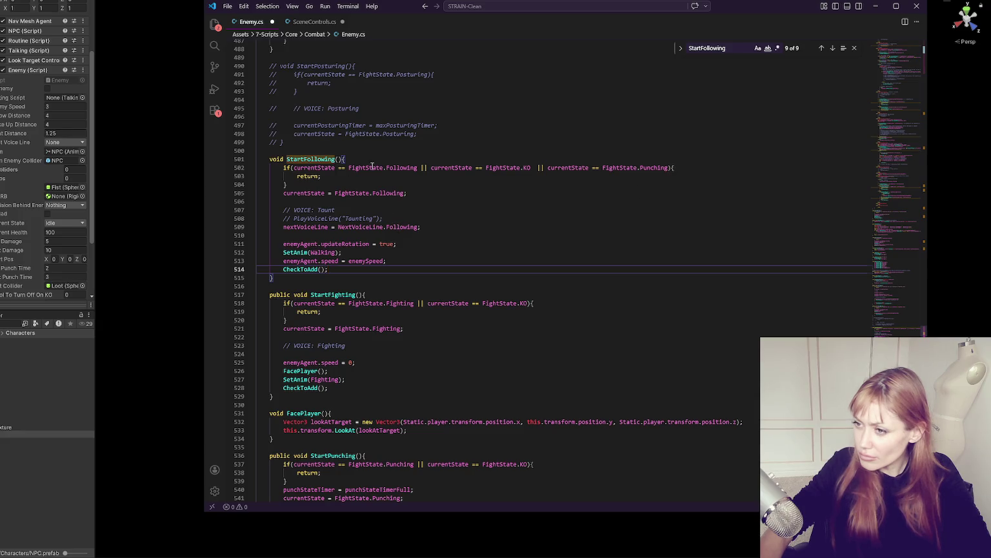
# Jump to the state-machine switch and scroll past the Punching case to Fighting and WaitingToReturn
pyautogui.click(907, 310)
pyautogui.moveTo(907, 310)
pyautogui.mouseDown()
pyautogui.moveTo(903, 104)
pyautogui.moveTo(534, 180)
pyautogui.mouseUp()
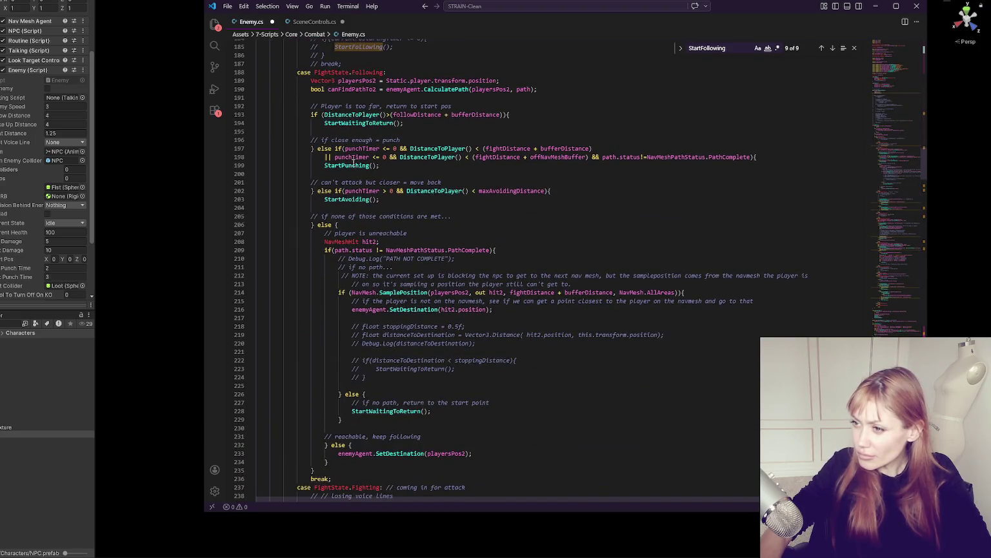
pyautogui.scroll(-3, 355, 171)
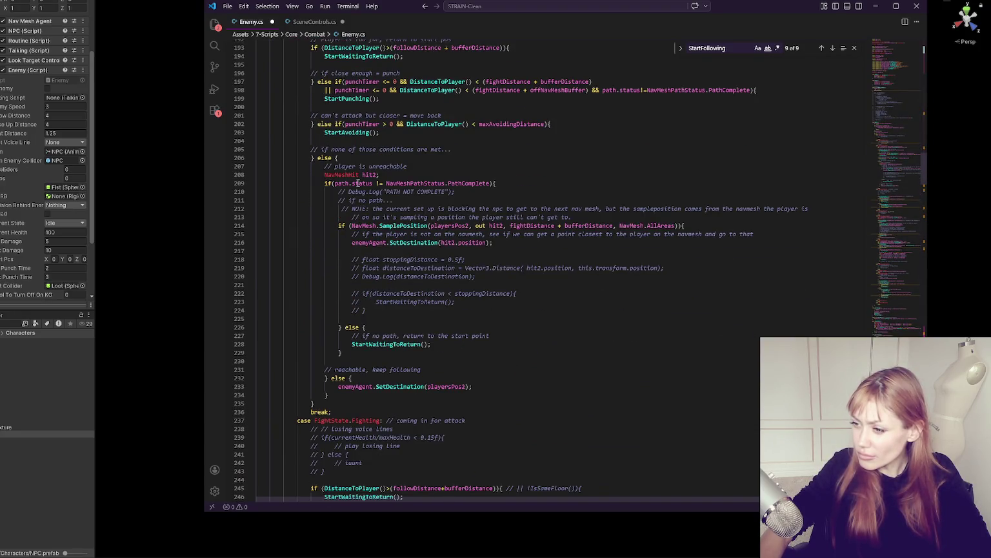
pyautogui.scroll(-5, 358, 183)
pyautogui.scroll(-14, 359, 184)
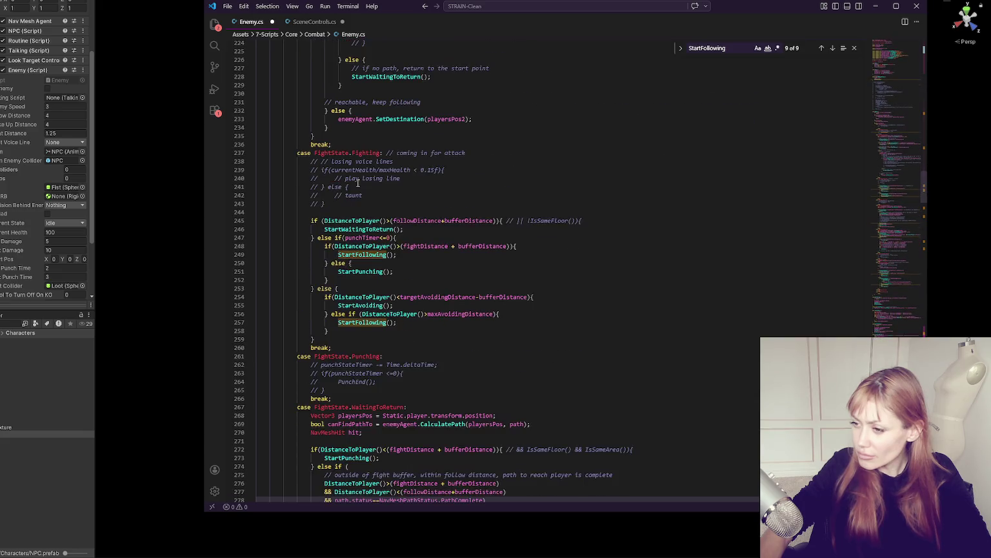
pyautogui.click(372, 176)
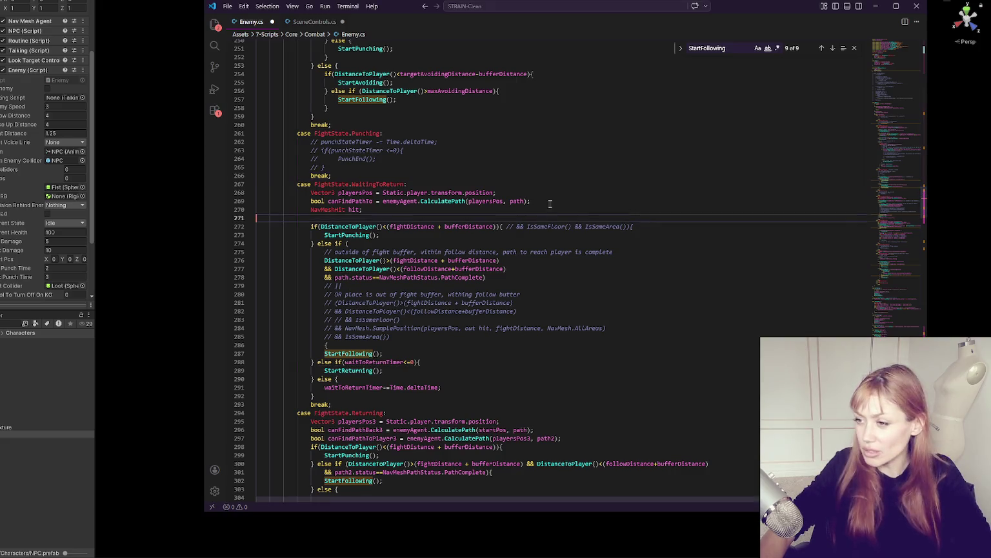
pyautogui.scroll(-4, 631, 217)
pyautogui.click(494, 157)
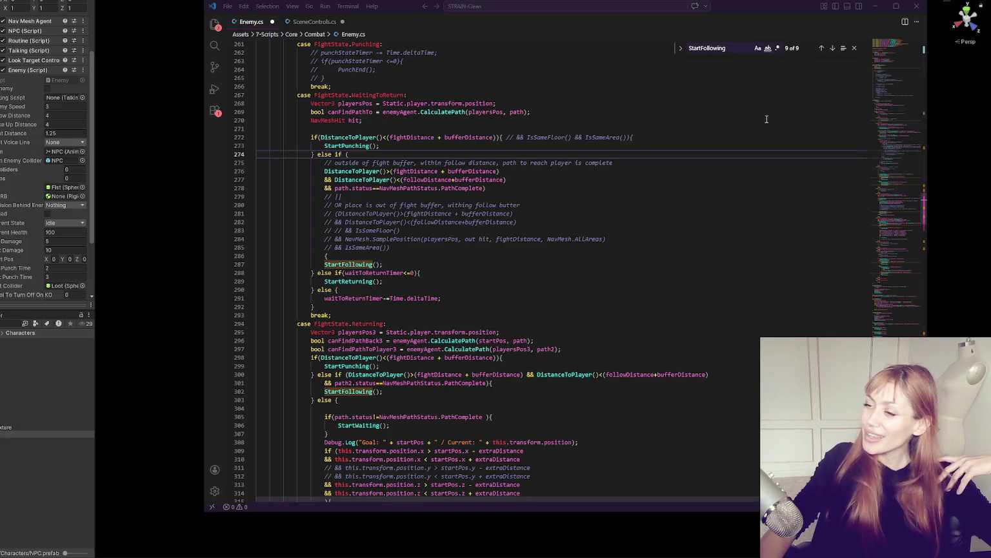
pyautogui.click(876, 6)
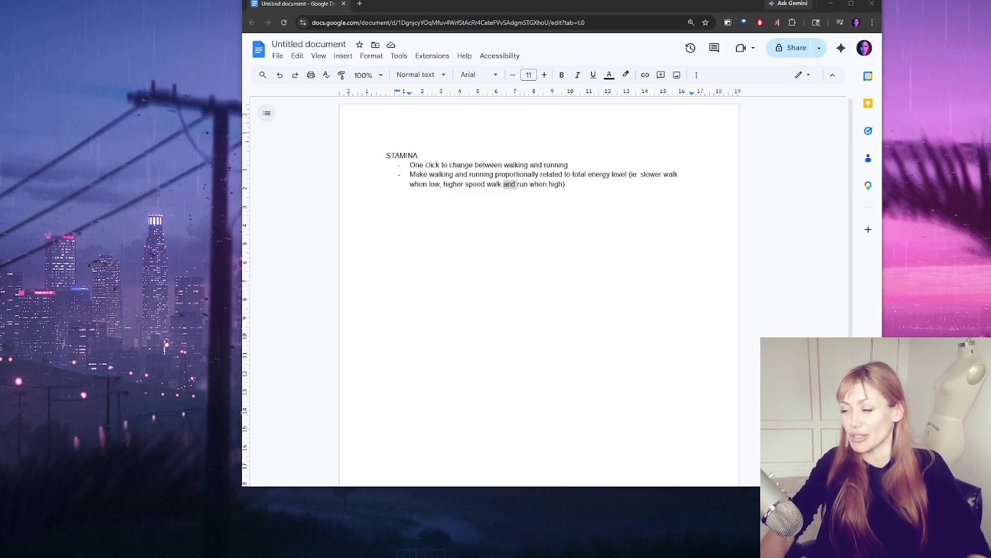
# Move the Chrome notes window left, make it narrower, and minimize it
pyautogui.moveTo(492, 7); pyautogui.dragTo(344, 2)
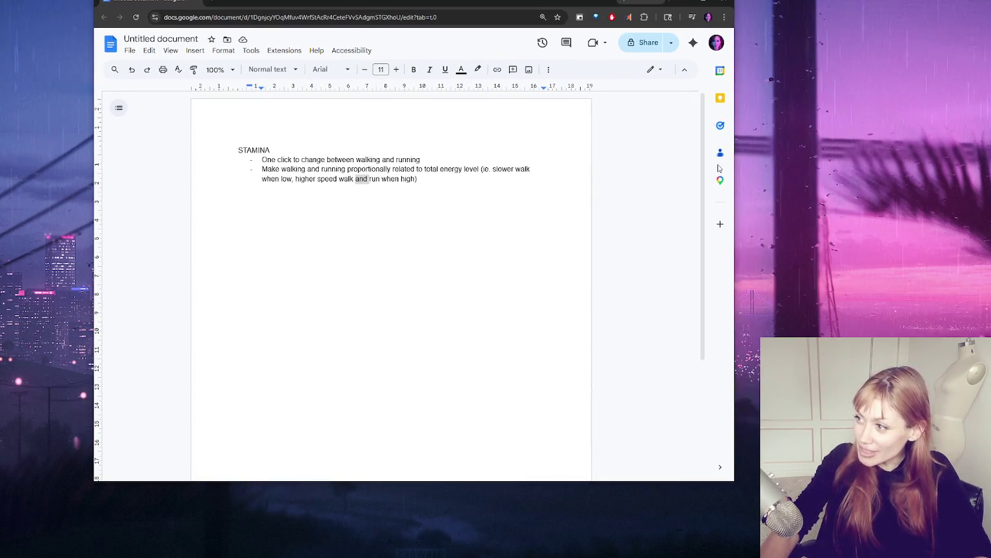
pyautogui.moveTo(735, 169); pyautogui.dragTo(547, 169)
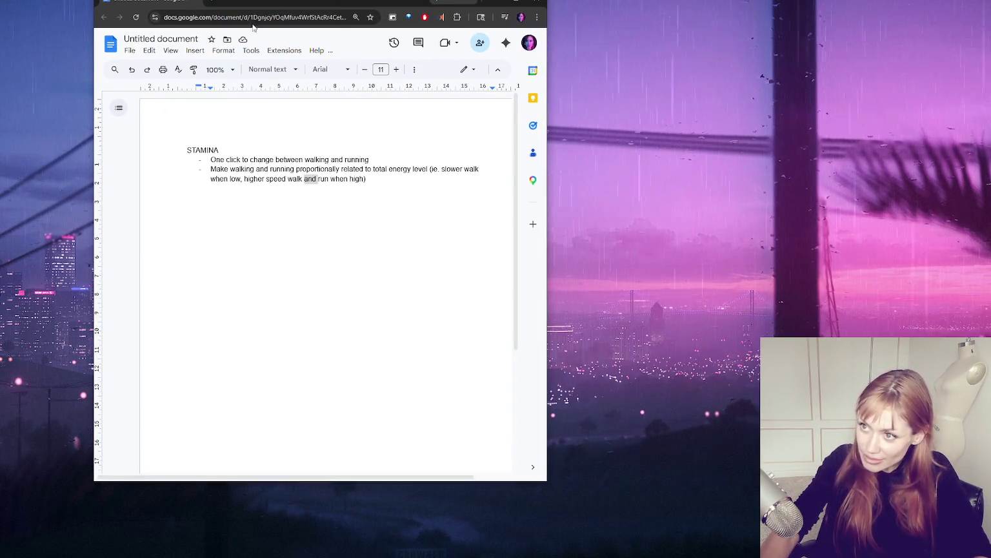
pyautogui.click(496, 3)
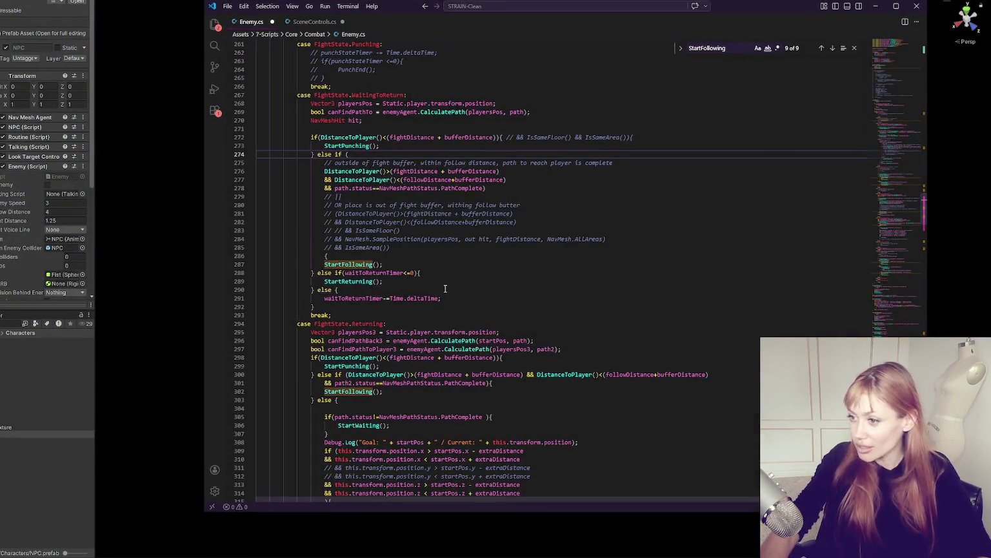
# Review the WaitingToReturn case's StartPunching and commented IsSameArea lines while moving the editor window up-left
pyautogui.click(422, 273)
pyautogui.scroll(4, 470, 292)
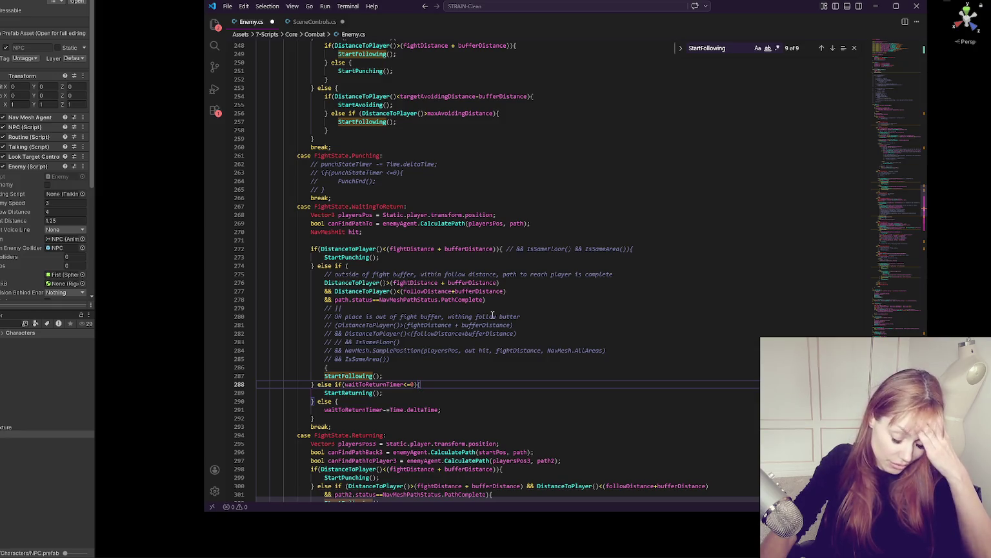
pyautogui.click(510, 291)
pyautogui.press('Up')
pyautogui.press('Up')
pyautogui.press('Up')
pyautogui.scroll(-4, 555, 252)
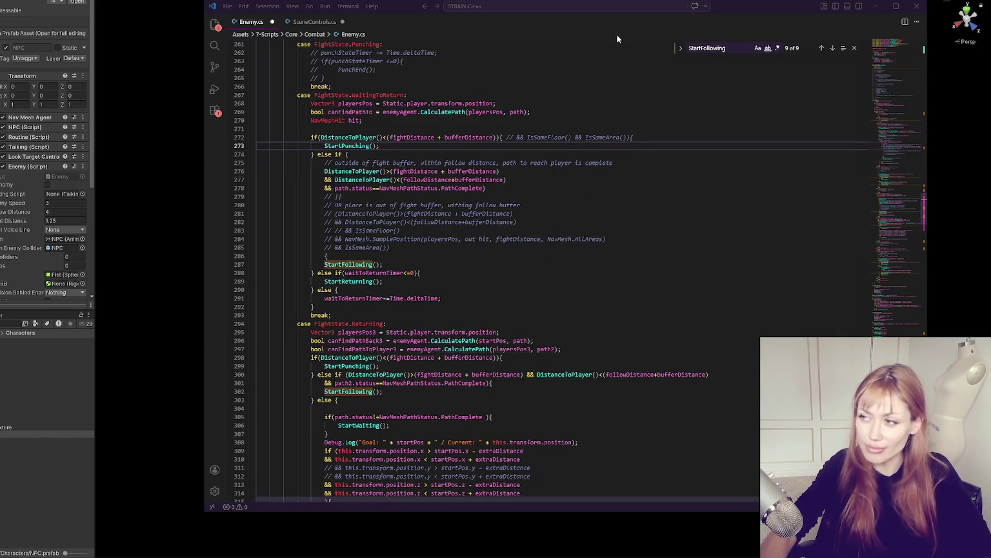
pyautogui.moveTo(687, 11); pyautogui.dragTo(639, 0)
pyautogui.click(469, 231)
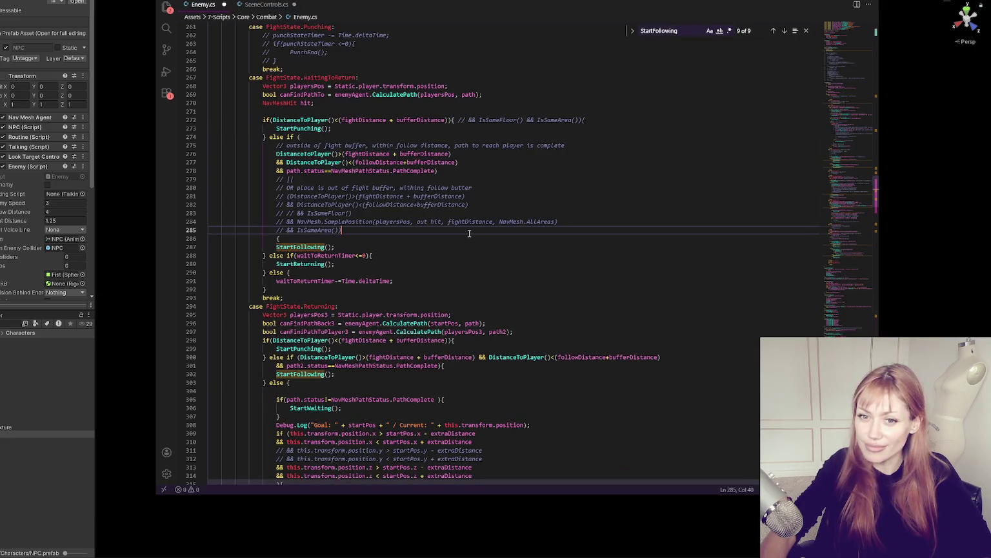
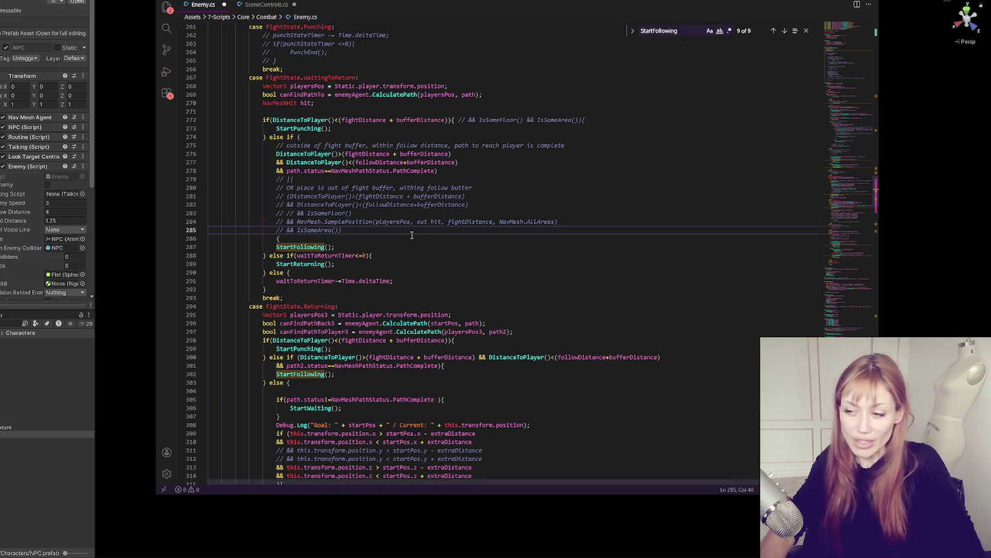
# Read through Enemy.cs, including the Punching case, fight-buffer check and return-timer check
pyautogui.scroll(-4, 470, 252)
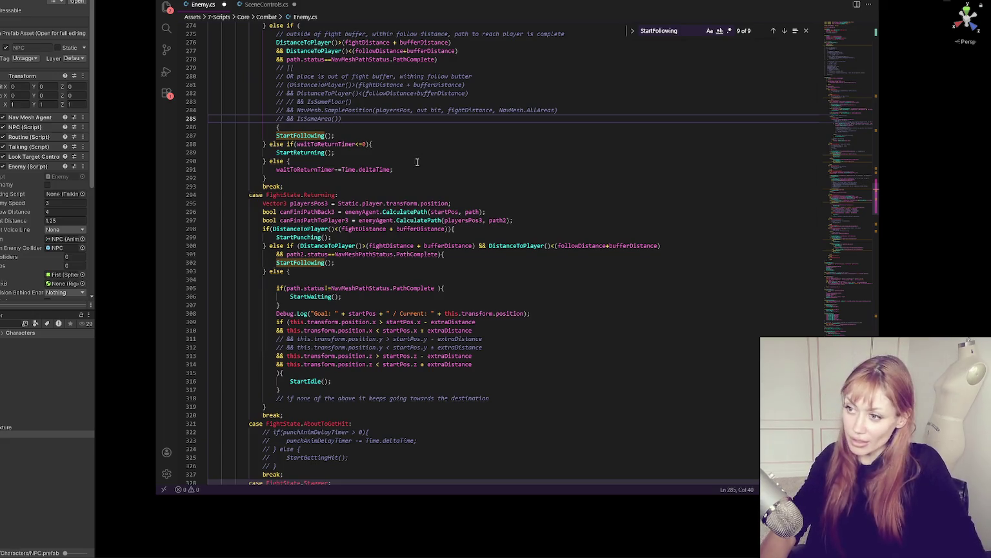
pyautogui.scroll(8, 491, 246)
pyautogui.click(510, 239)
pyautogui.scroll(-15, 526, 273)
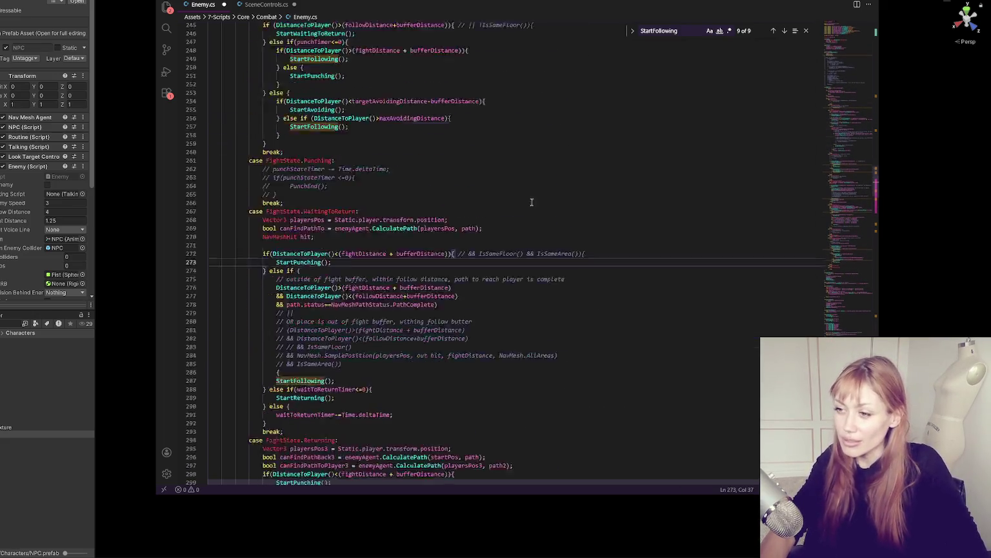
pyautogui.scroll(12, 519, 232)
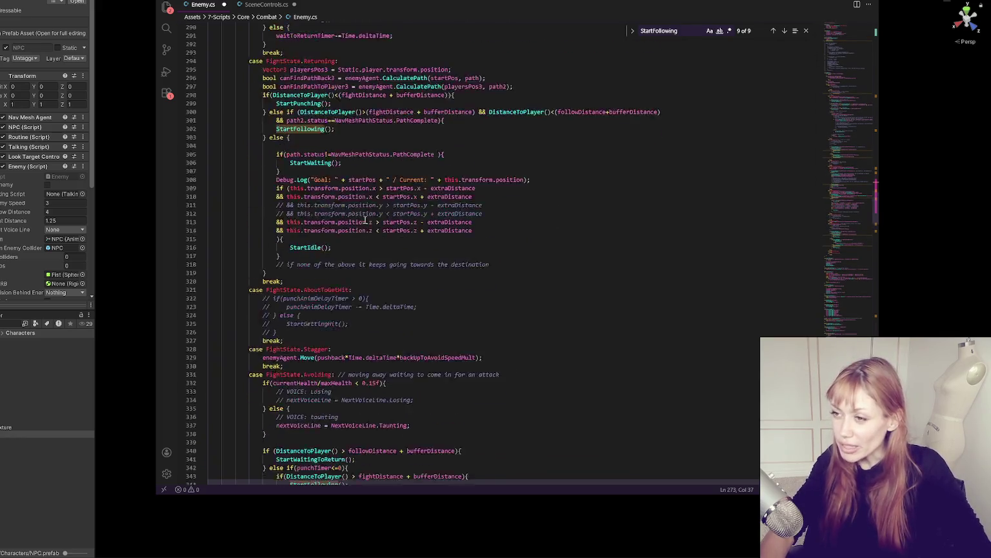
pyautogui.click(521, 266)
pyautogui.scroll(3, 521, 275)
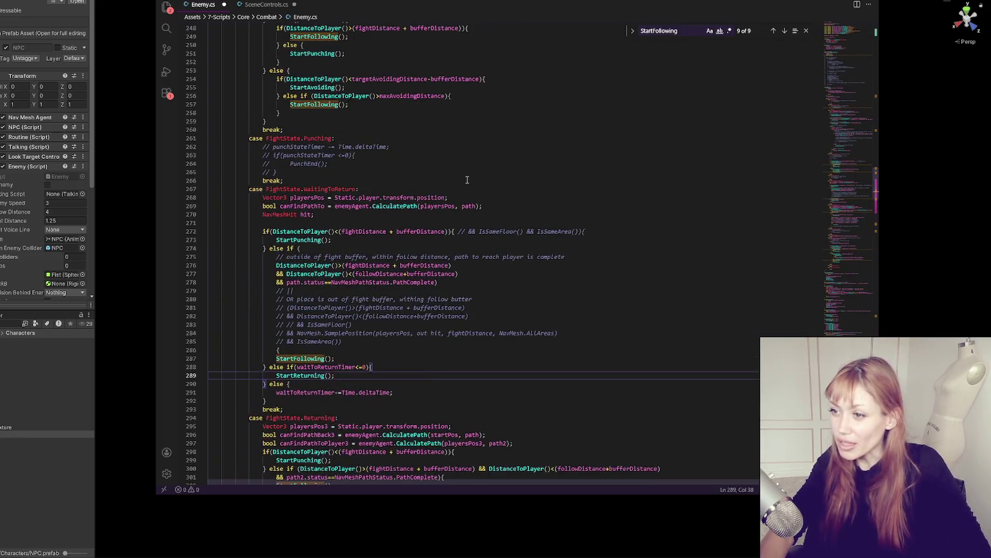
pyautogui.click(388, 91)
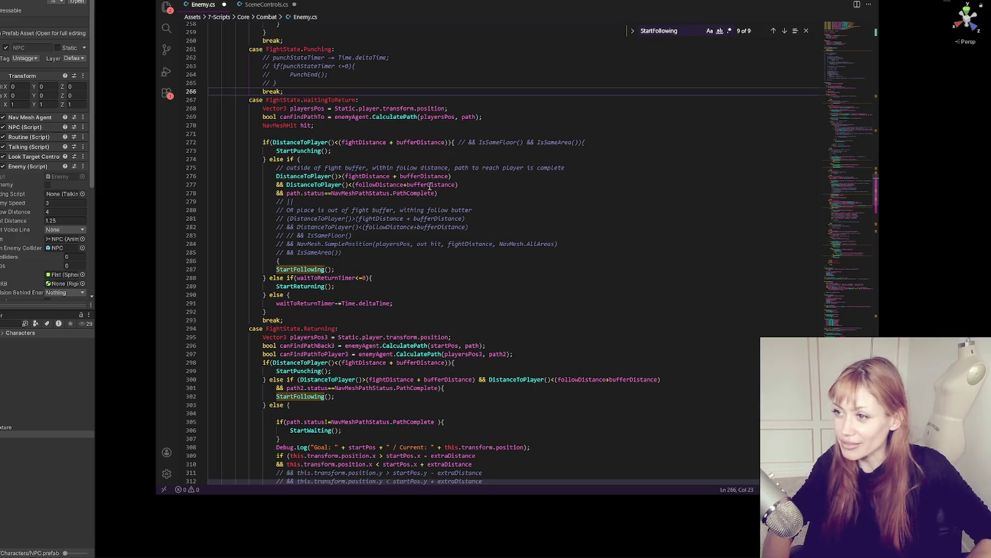
pyautogui.scroll(-5, 639, 194)
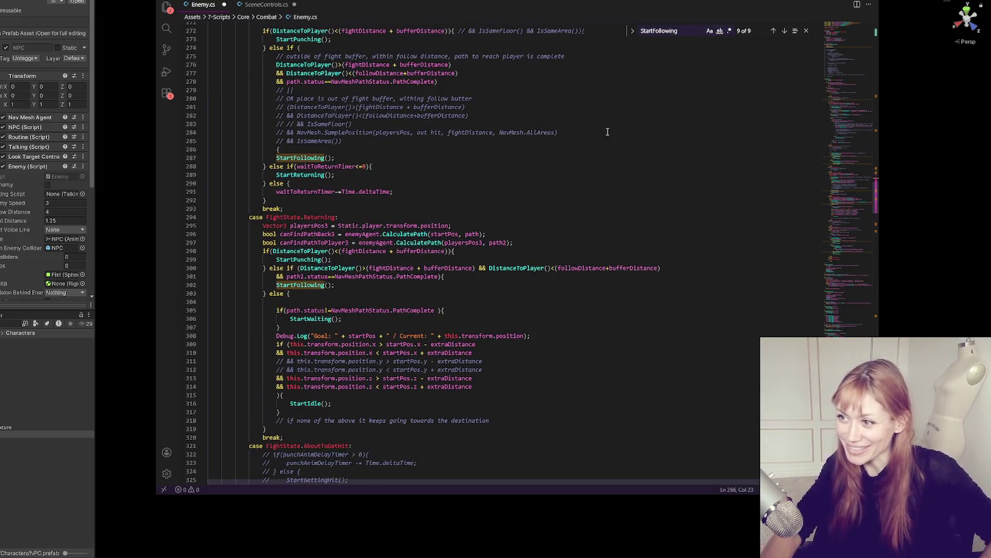
pyautogui.scroll(-1, 574, 216)
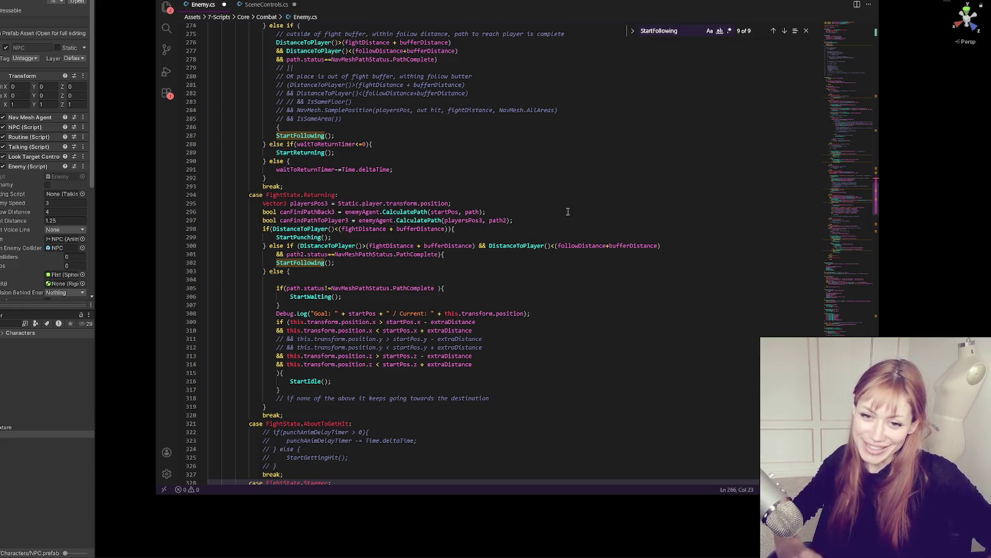
pyautogui.scroll(1, 555, 216)
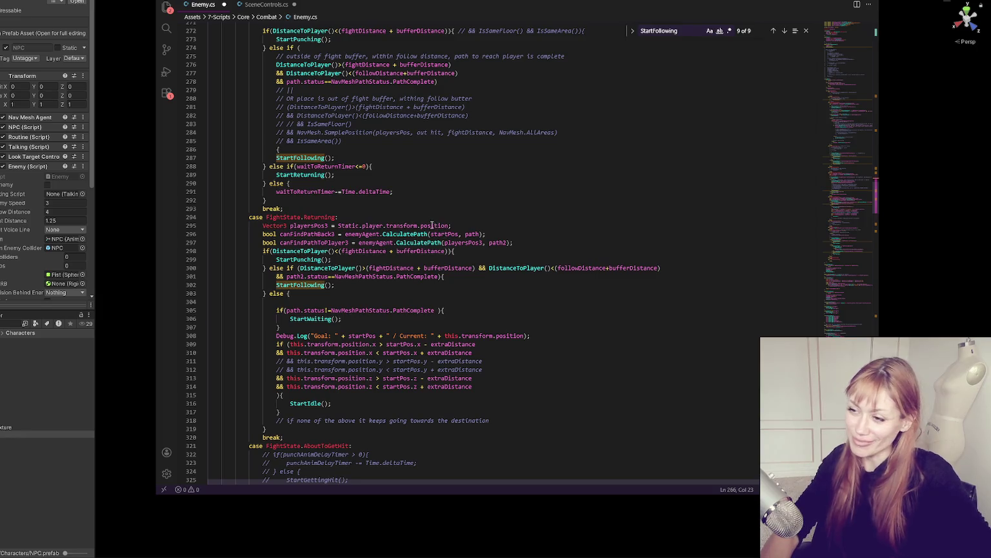
pyautogui.scroll(-5, 433, 225)
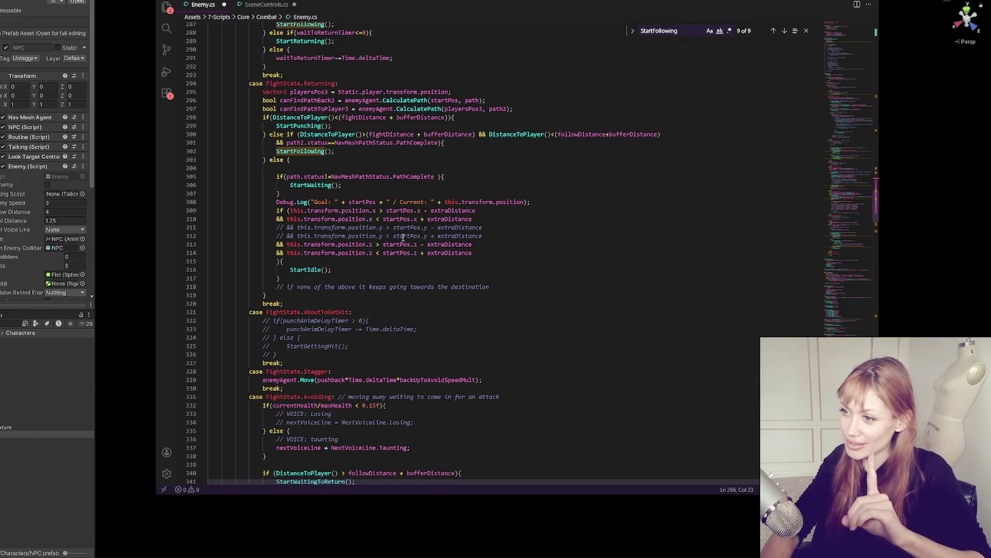
pyautogui.scroll(6, 380, 194)
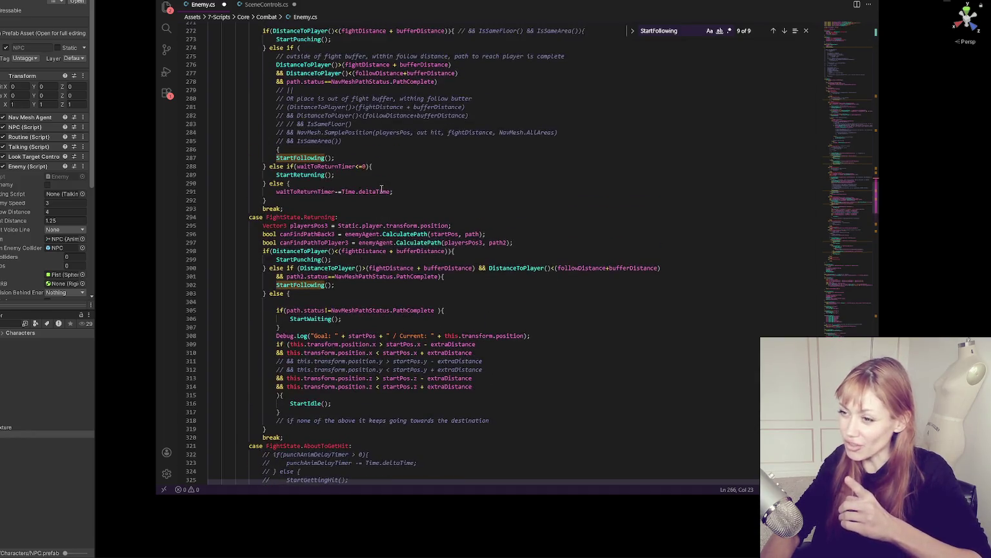
pyautogui.scroll(4, 380, 194)
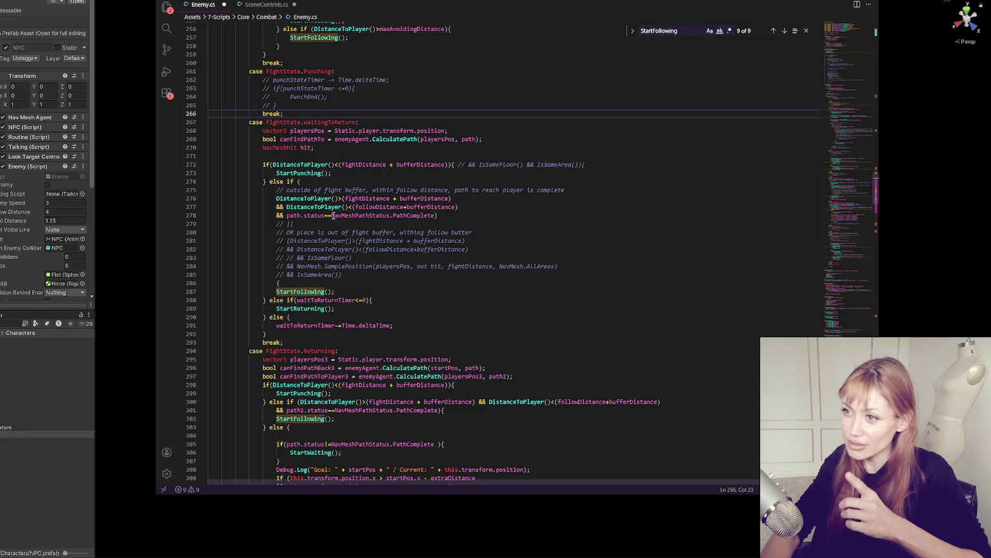
pyautogui.scroll(6, 325, 216)
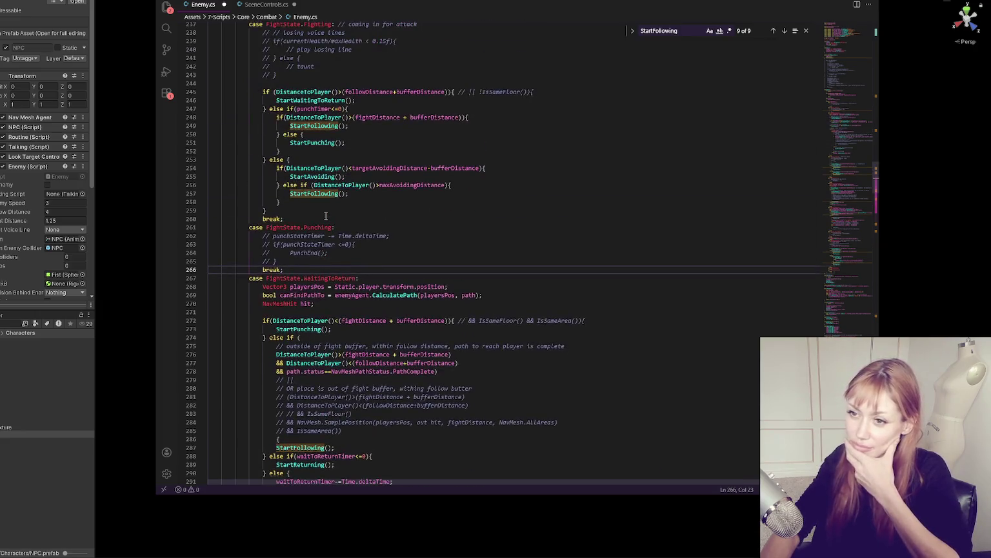
pyautogui.scroll(5, 326, 216)
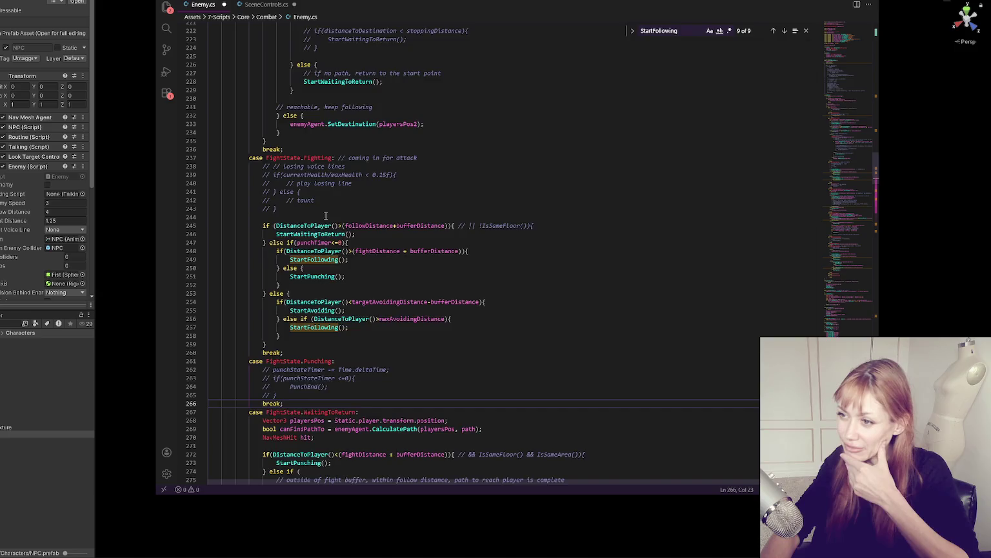
pyautogui.scroll(19, 325, 216)
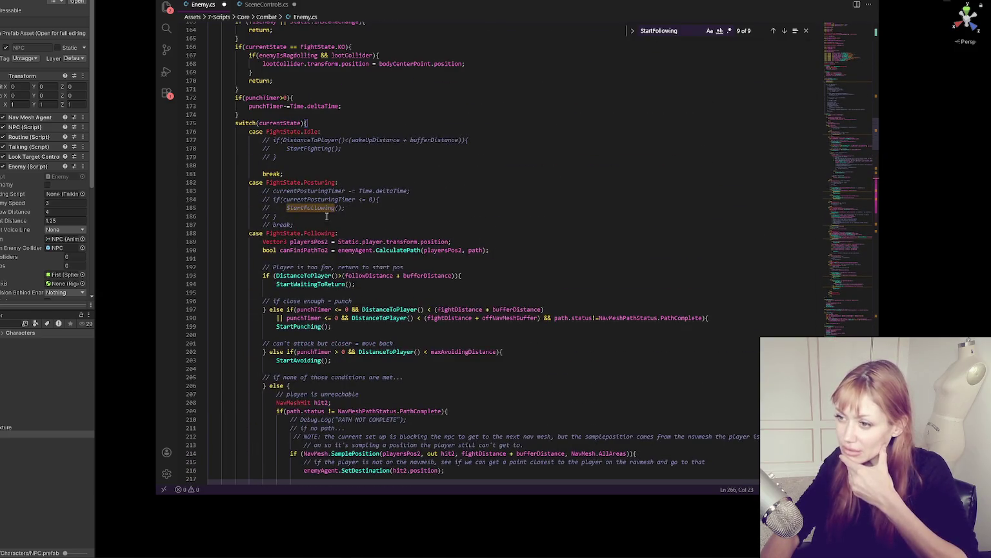
pyautogui.scroll(-6, 327, 216)
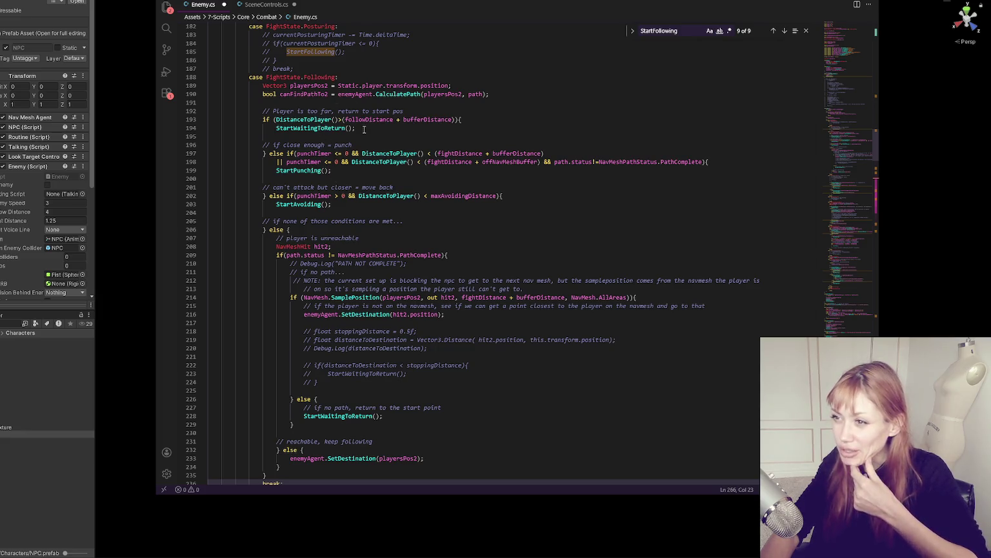
pyautogui.scroll(-4, 364, 129)
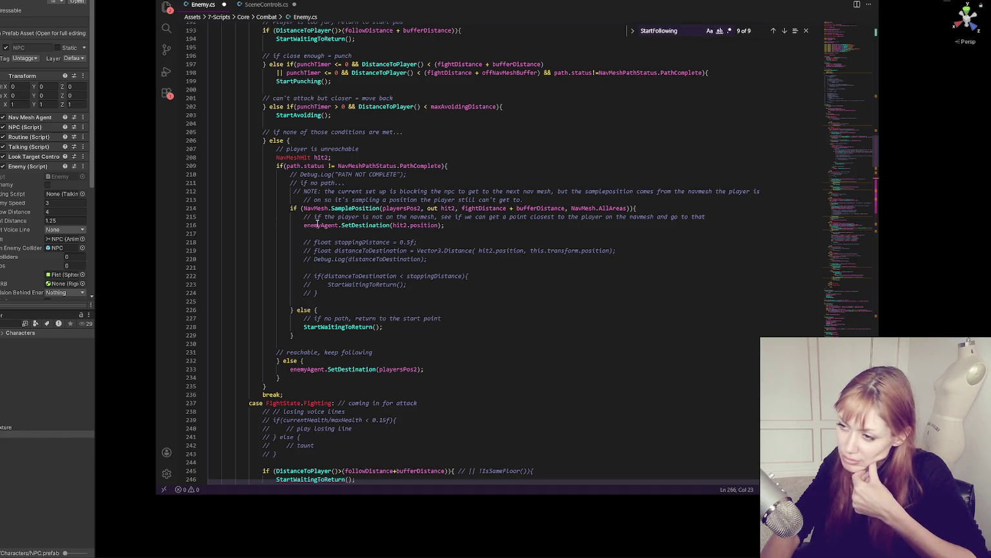
# Add Debug.Log("1"); after SetDestination(hit2.position) and save Enemy.cs
pyautogui.click(404, 234)
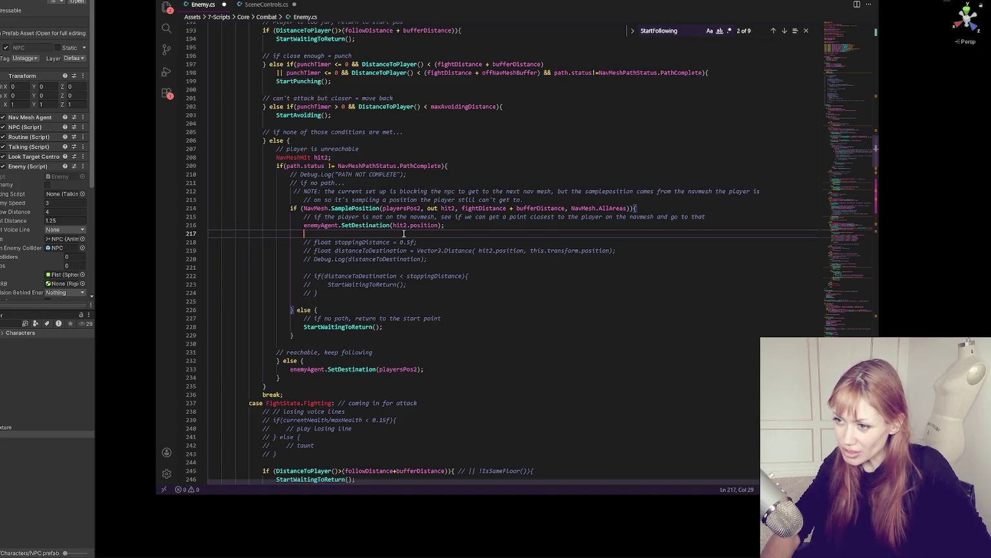
pyautogui.write('Debug.Log("')
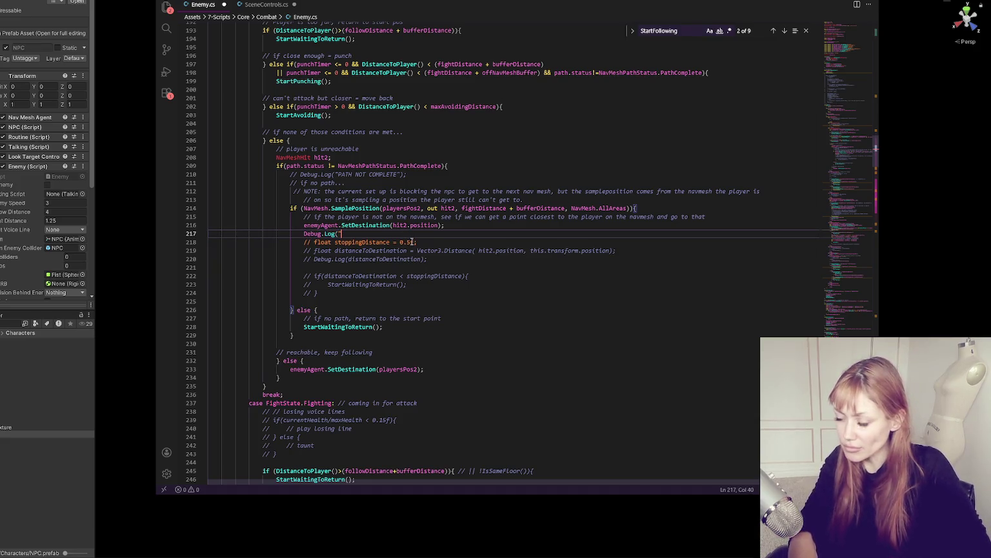
pyautogui.write('1");')
pyautogui.hotkey('ctrl', 's')
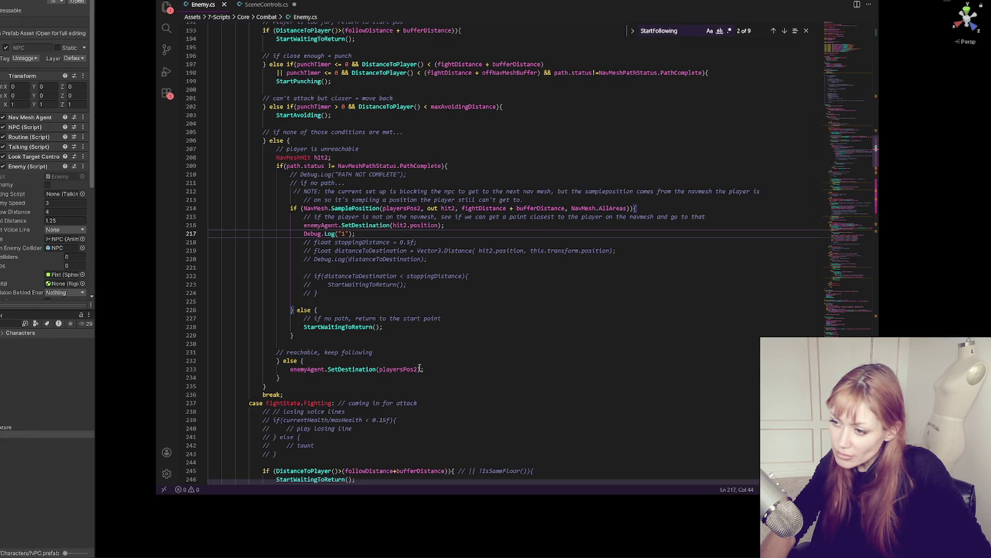
# Copy the log line into the keep-following else branch and change it to Debug.Log("2");
pyautogui.moveTo(375, 380); pyautogui.dragTo(362, 360)
pyautogui.click(349, 361)
pyautogui.moveTo(450, 233); pyautogui.dragTo(458, 226)
pyautogui.hotkey('ctrl', 'c')
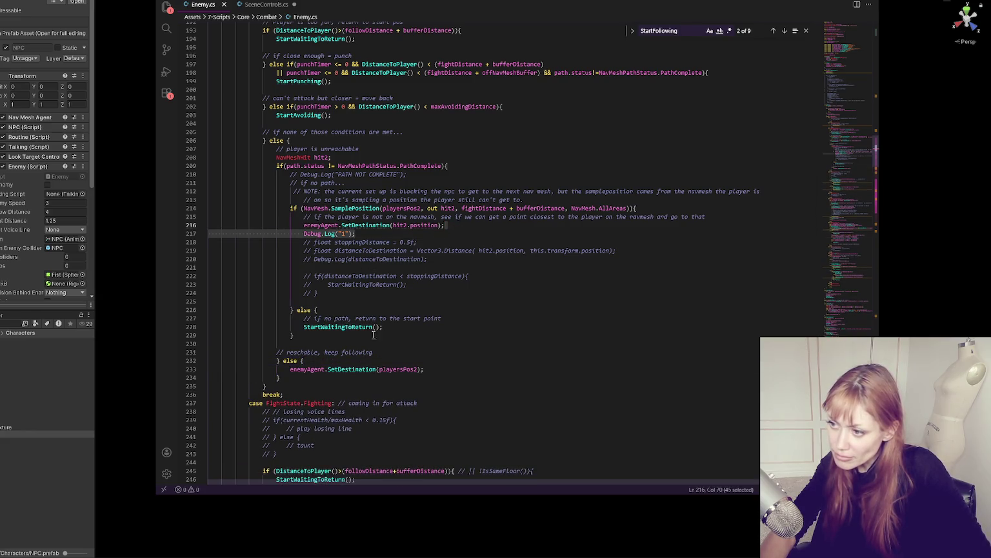
pyautogui.tripleClick(352, 361)
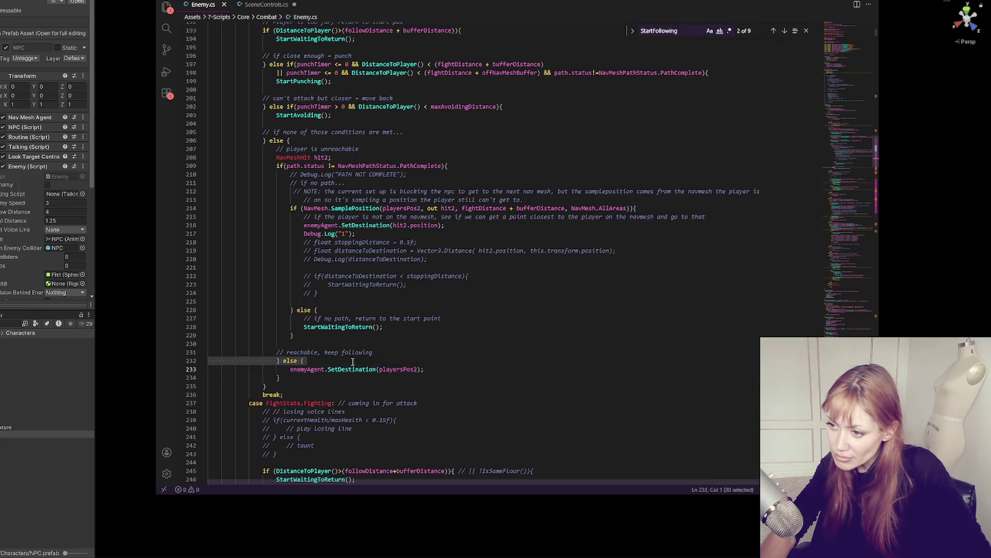
pyautogui.click(353, 362)
pyautogui.hotkey('ctrl', 'v')
pyautogui.click(341, 369)
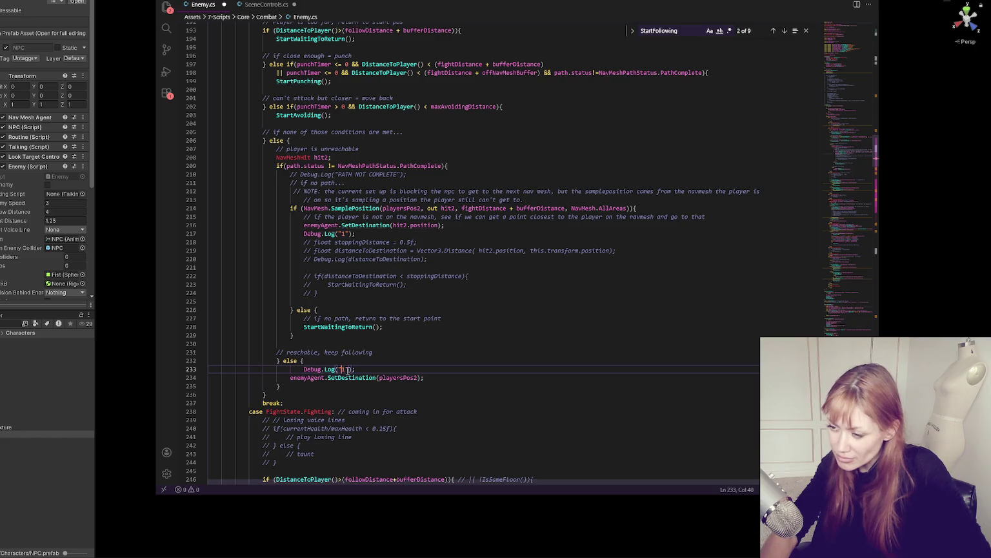
pyautogui.press('Delete')
pyautogui.write('2')
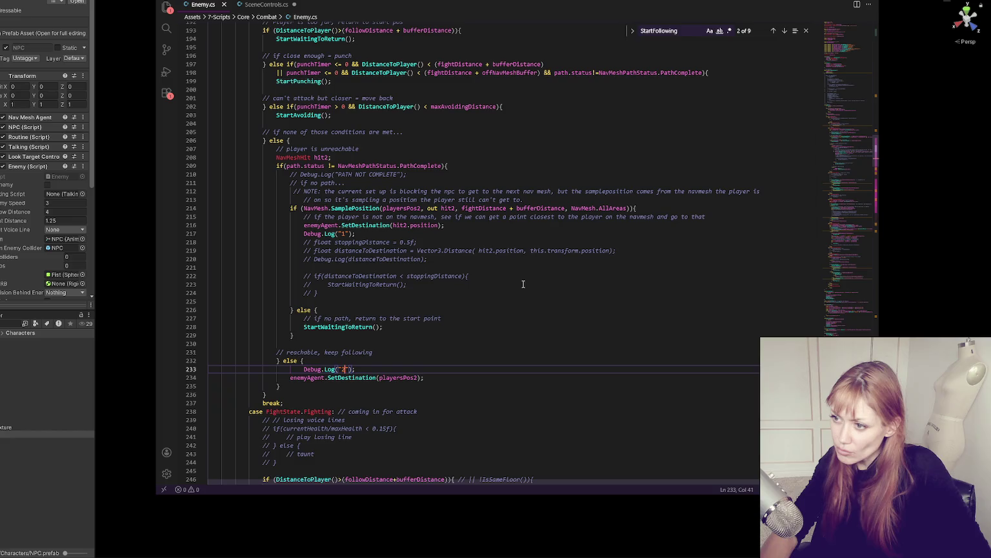
pyautogui.scroll(3, 599, 234)
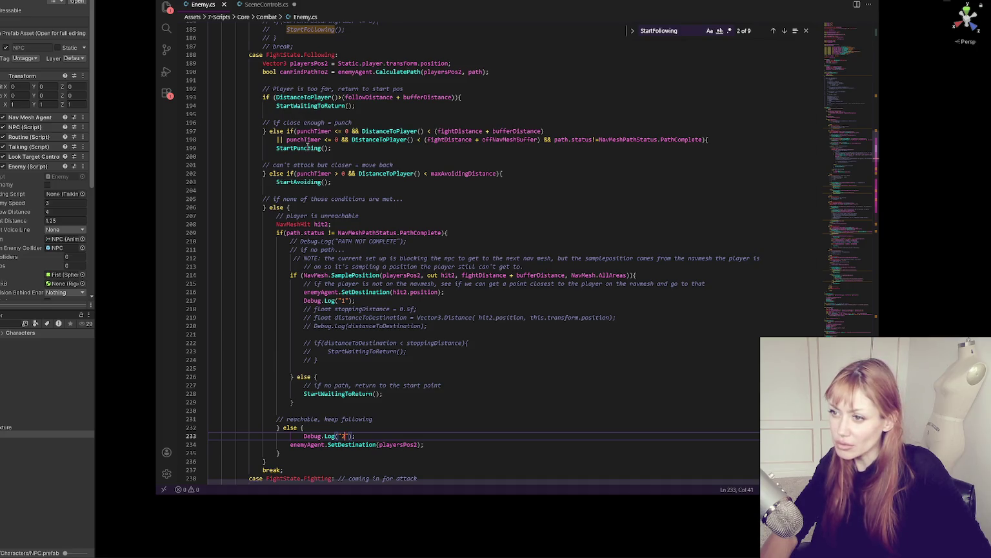
pyautogui.scroll(-2, 318, 140)
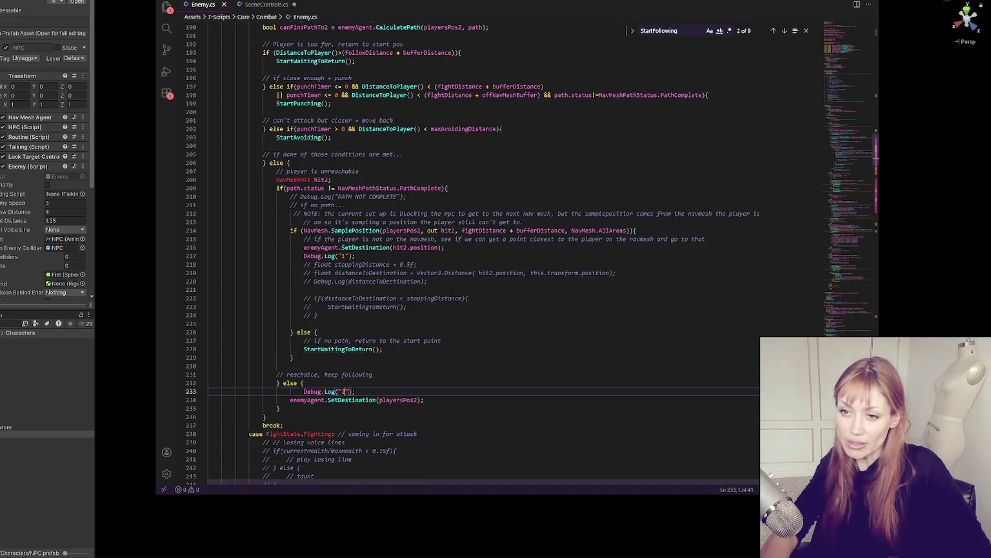
pyautogui.click(51, 118)
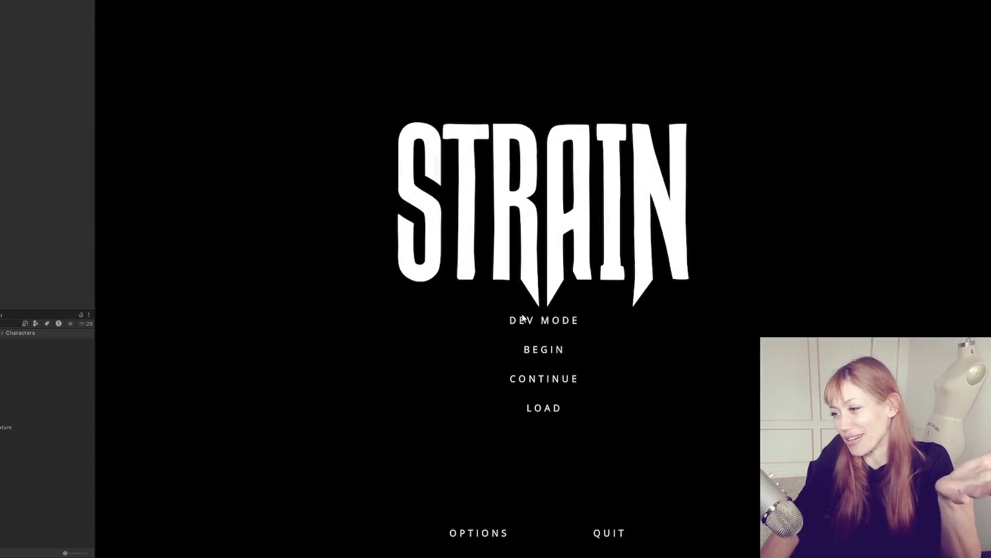
# Widen the Game view and start the game from the STRAIN title menu
pyautogui.moveTo(95, 154); pyautogui.dragTo(42, 160)
pyautogui.click(616, 321)
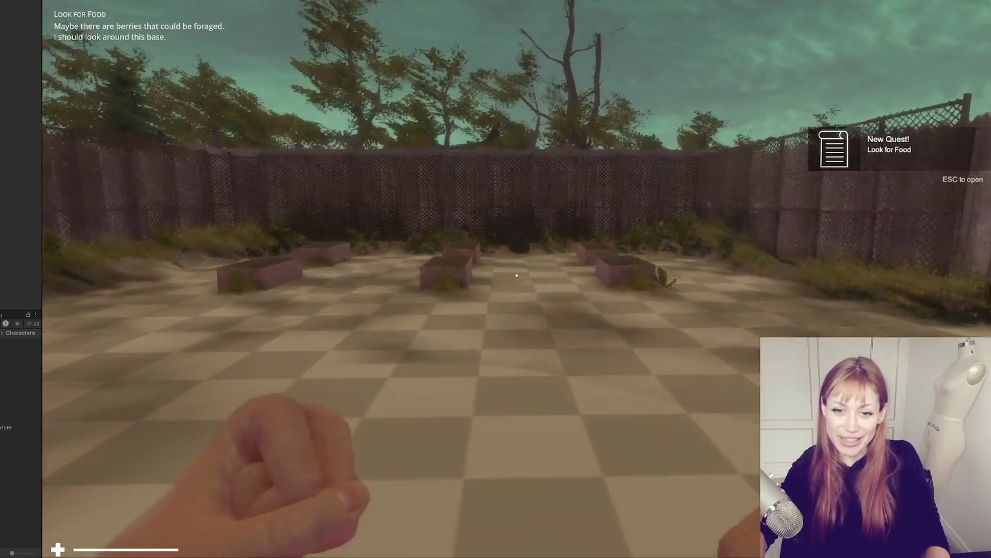
# Walk past the red door and lamppost, through the wall gap, and up the street to the porch NPC
pyautogui.moveTo(517, 276)
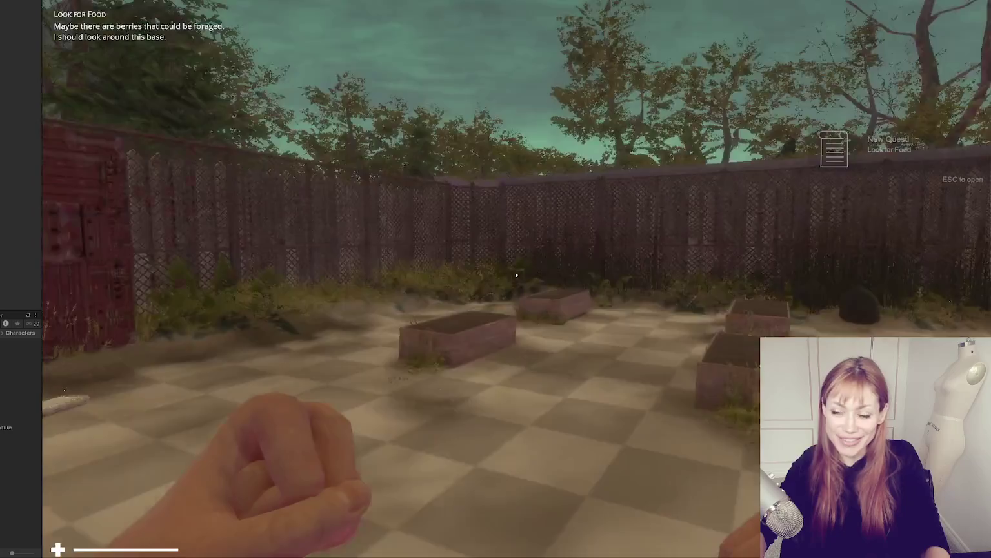
pyautogui.press('w')
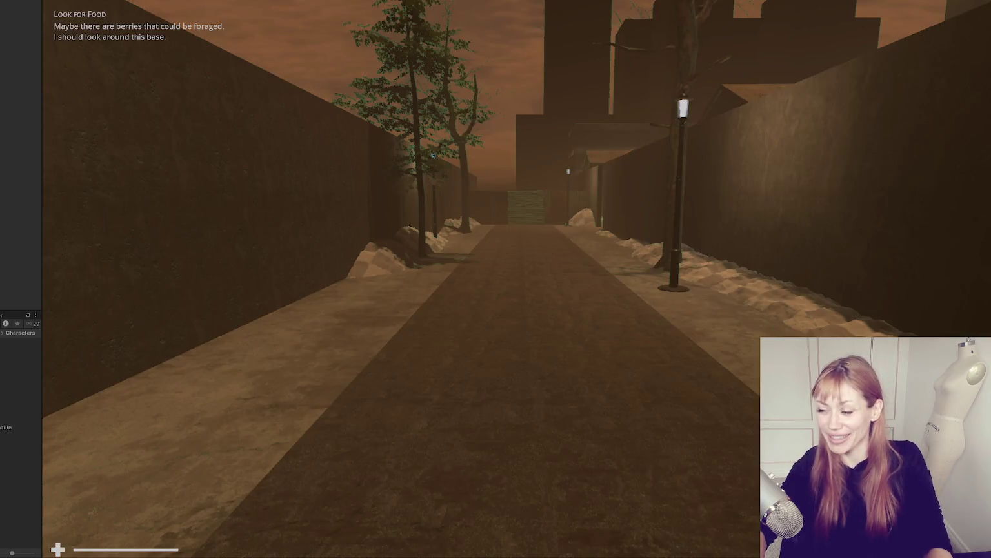
pyautogui.press('w')
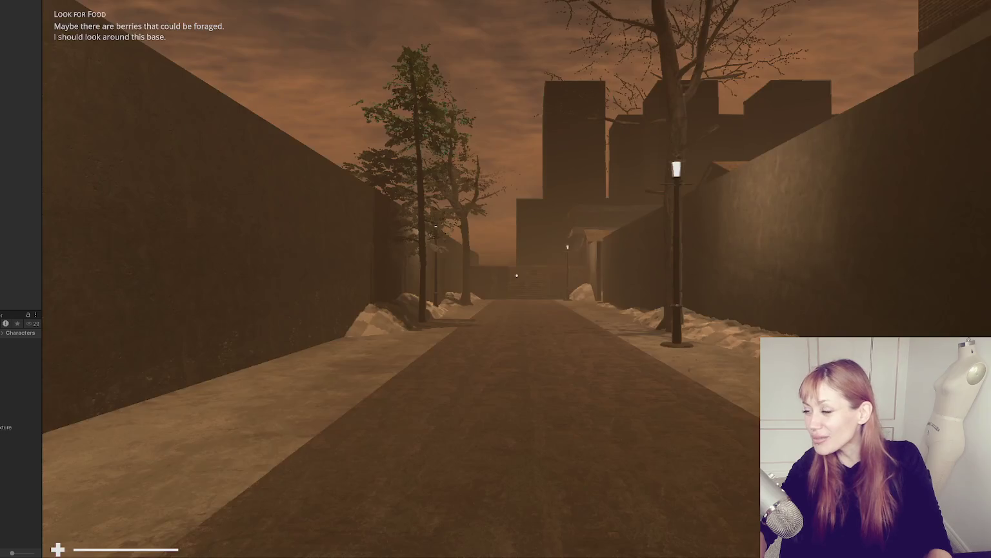
pyautogui.press('w')
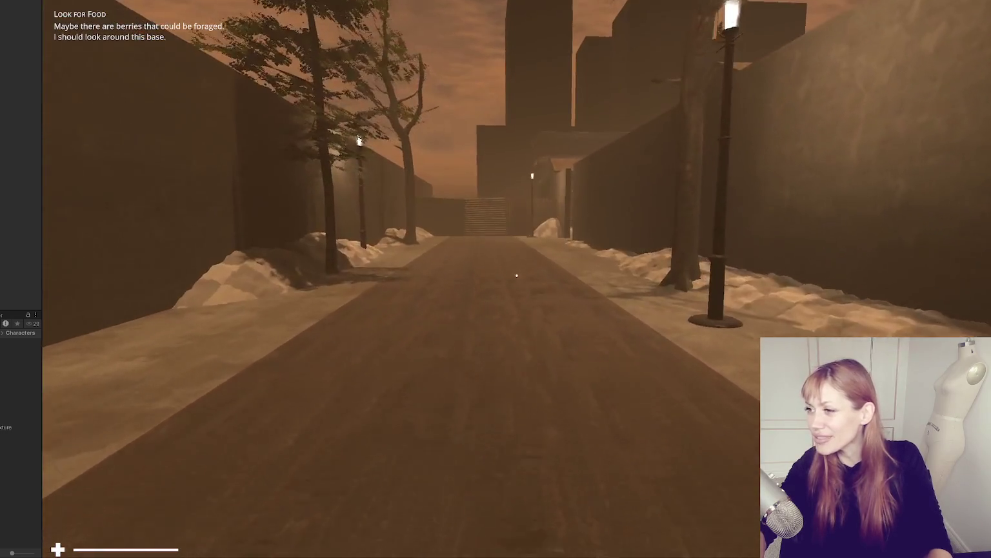
pyautogui.press('w')
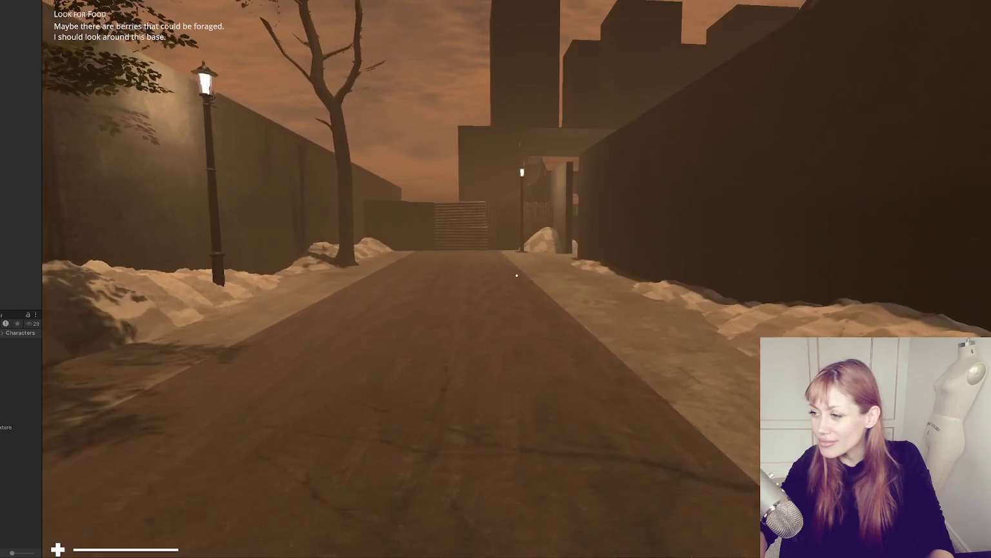
pyautogui.press('w')
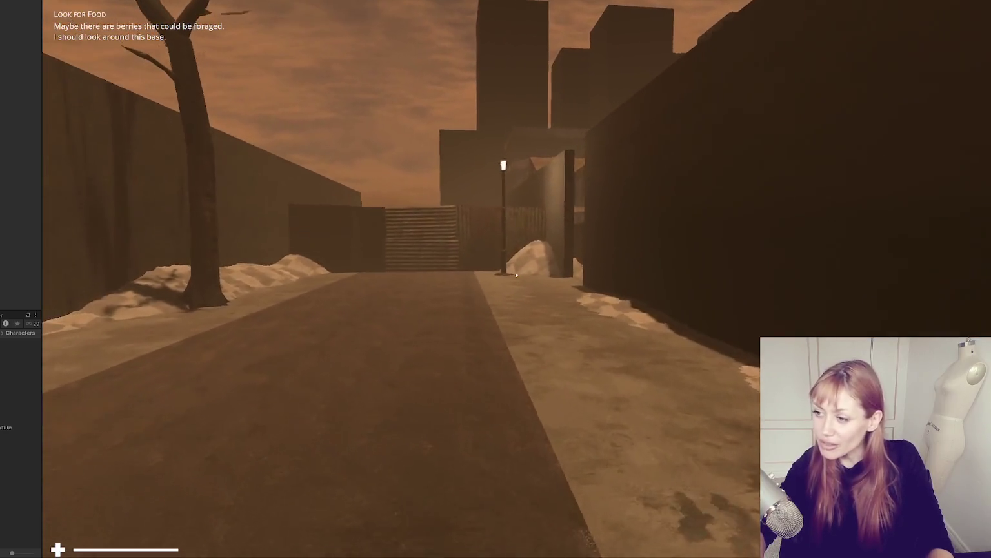
pyautogui.press('w')
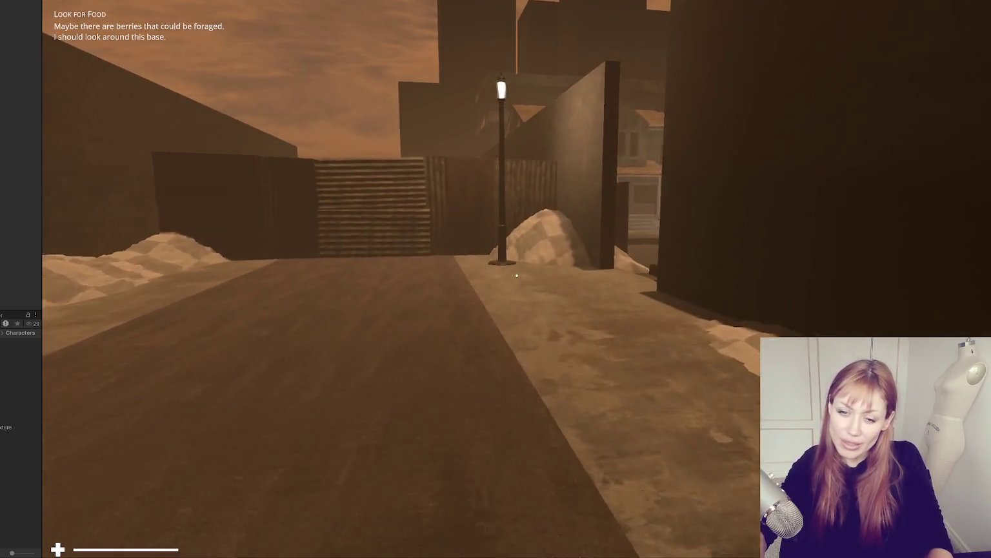
pyautogui.press('w')
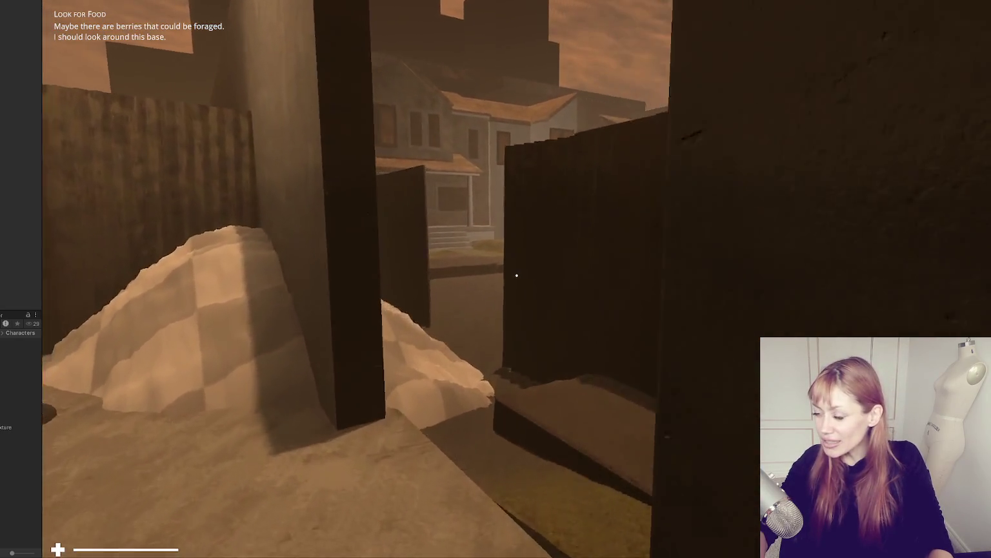
pyautogui.press('w')
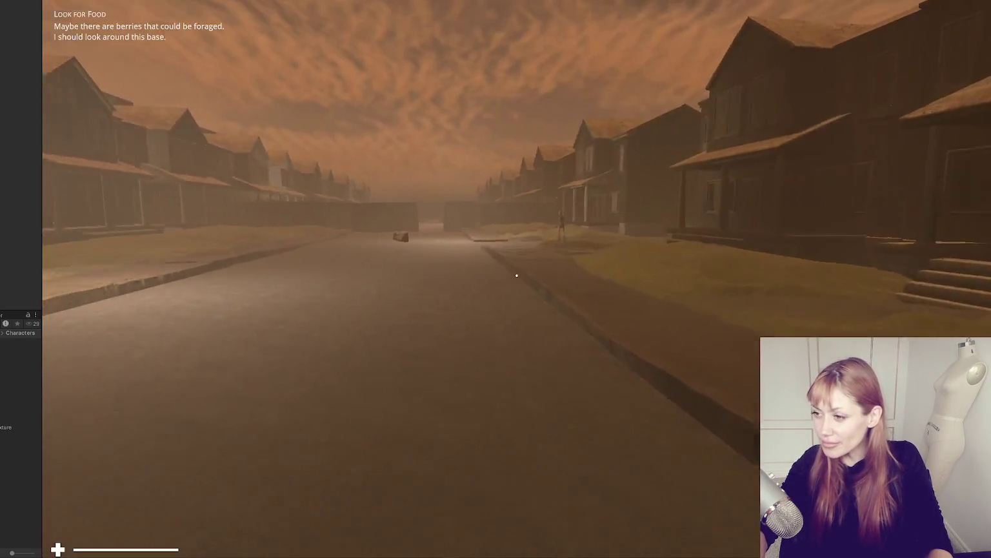
pyautogui.press('w')
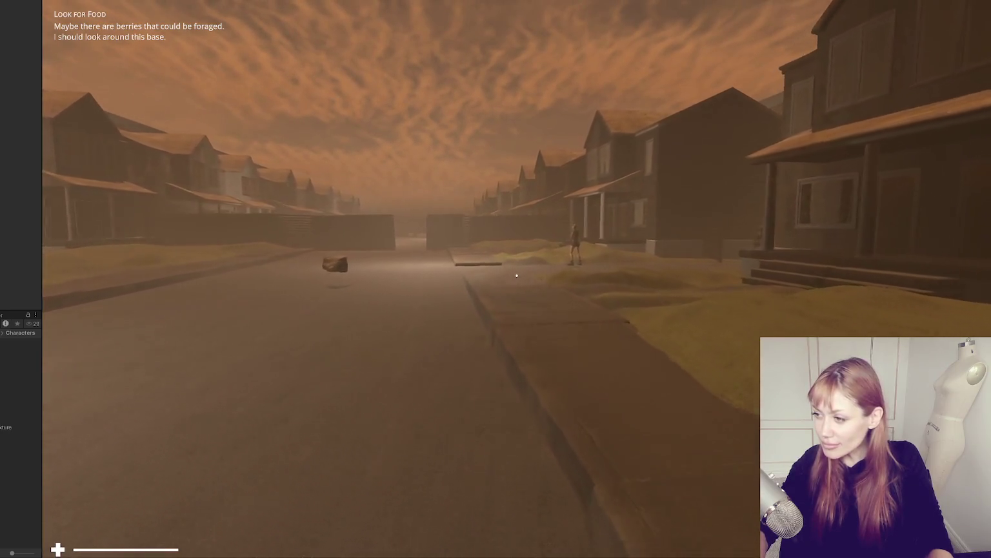
pyautogui.press('w')
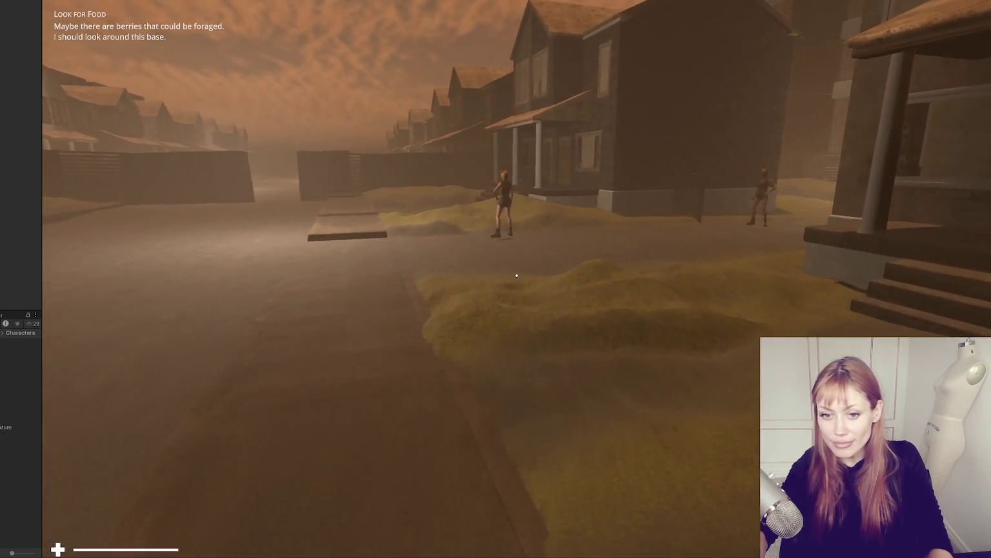
pyautogui.press('w')
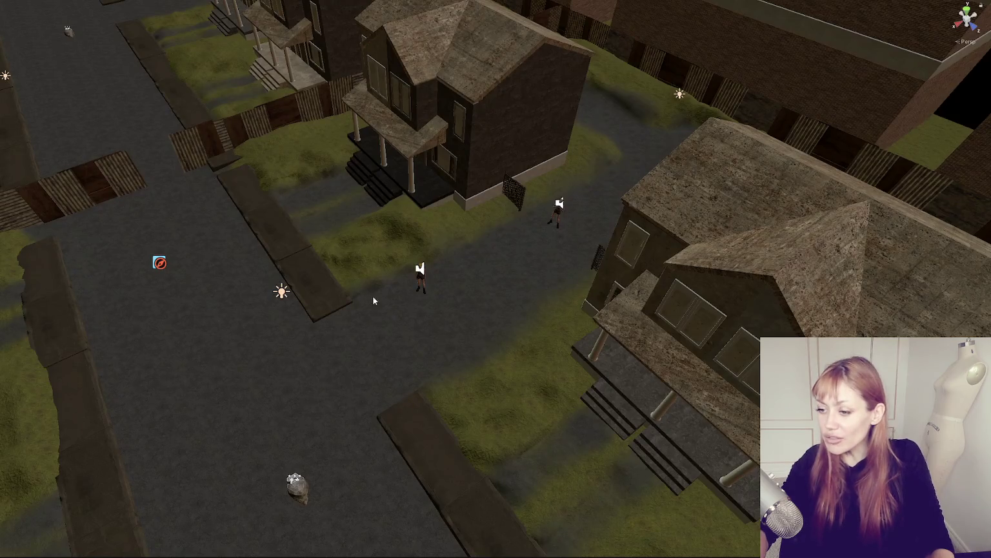
# Select the street NPC in the Scene view and widen the Inspector to read its Enemy (Script) fields
pyautogui.scroll(-6, 426, 288)
pyautogui.scroll(3, 438, 284)
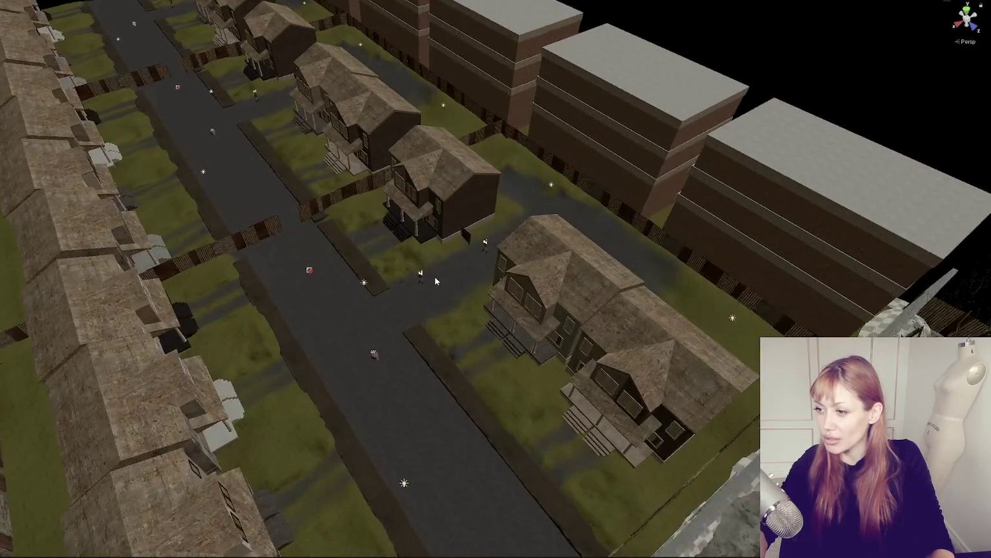
pyautogui.click(420, 277)
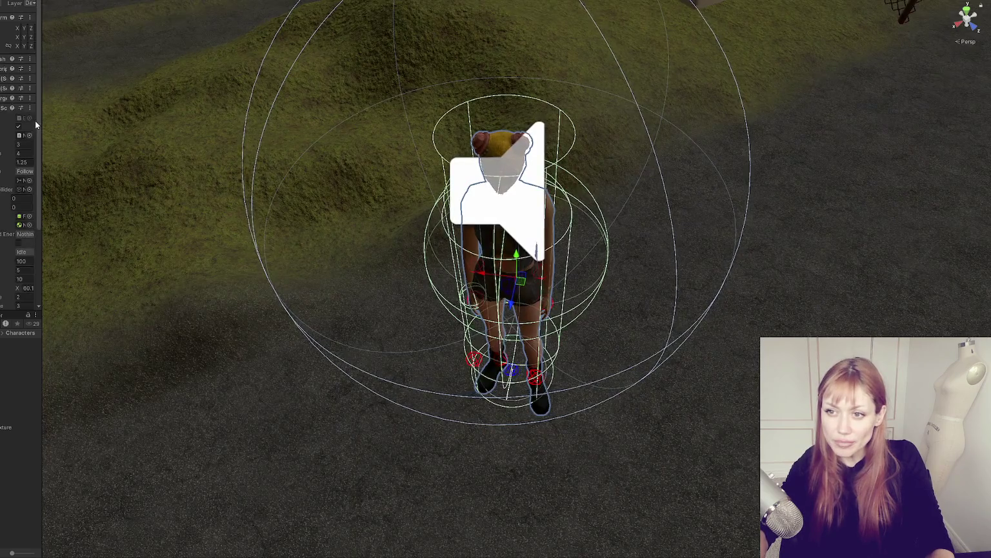
pyautogui.moveTo(43, 115); pyautogui.dragTo(137, 116)
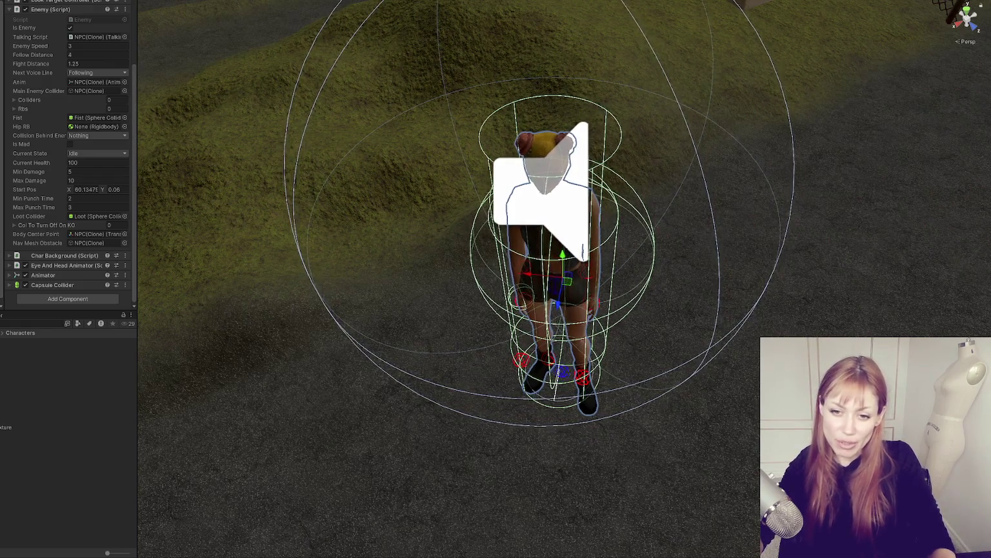
pyautogui.hscroll(2, 6, 158)
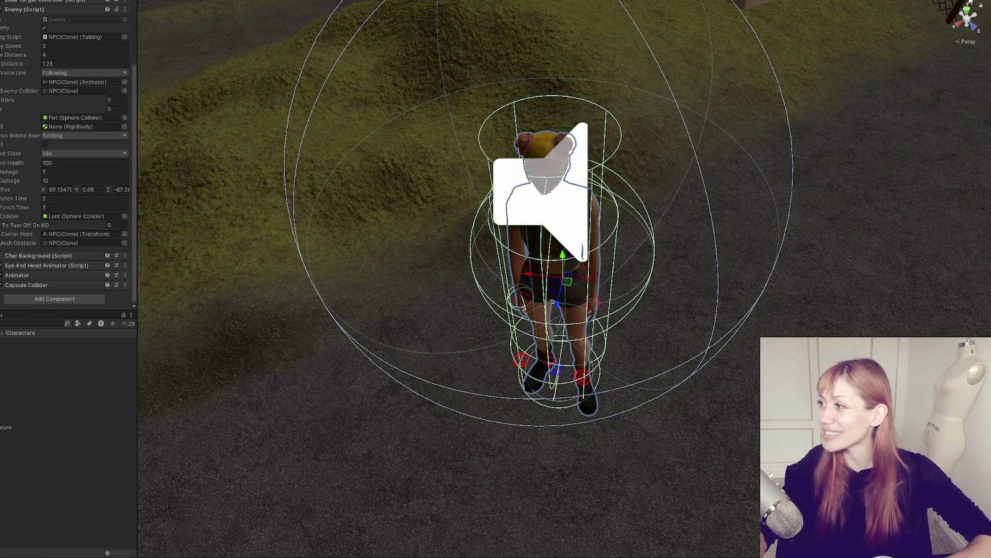
# Shrink the Gizmos 3D icon size so the white icon over the NPC disappears
pyautogui.click(965, 1)
pyautogui.moveTo(966, 4); pyautogui.dragTo(956, 4)
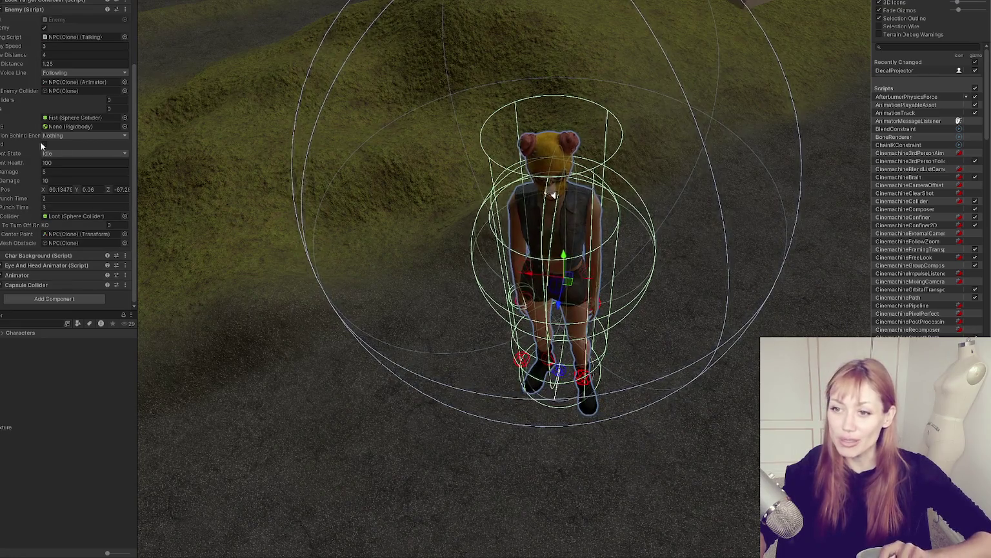
pyautogui.press('Escape')
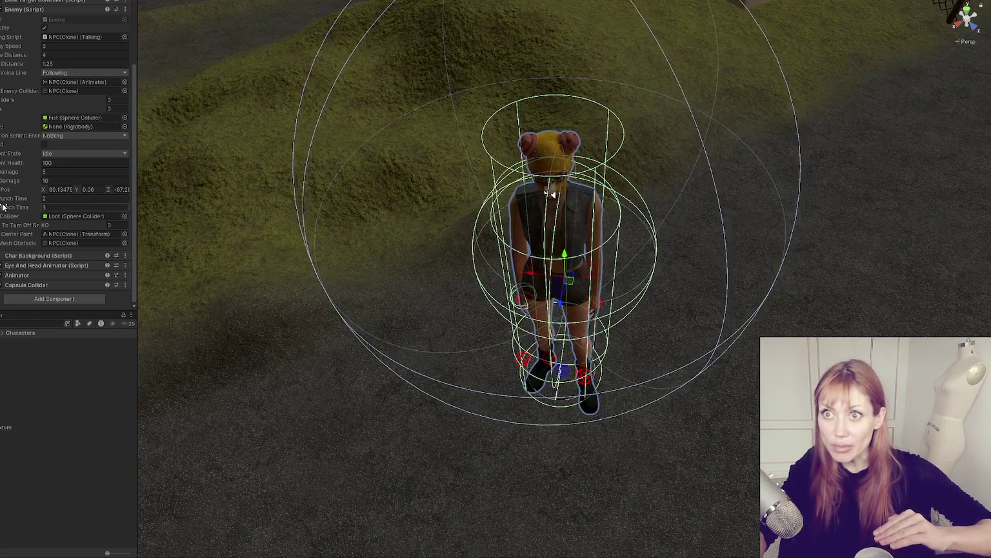
pyautogui.scroll(3, 12, 193)
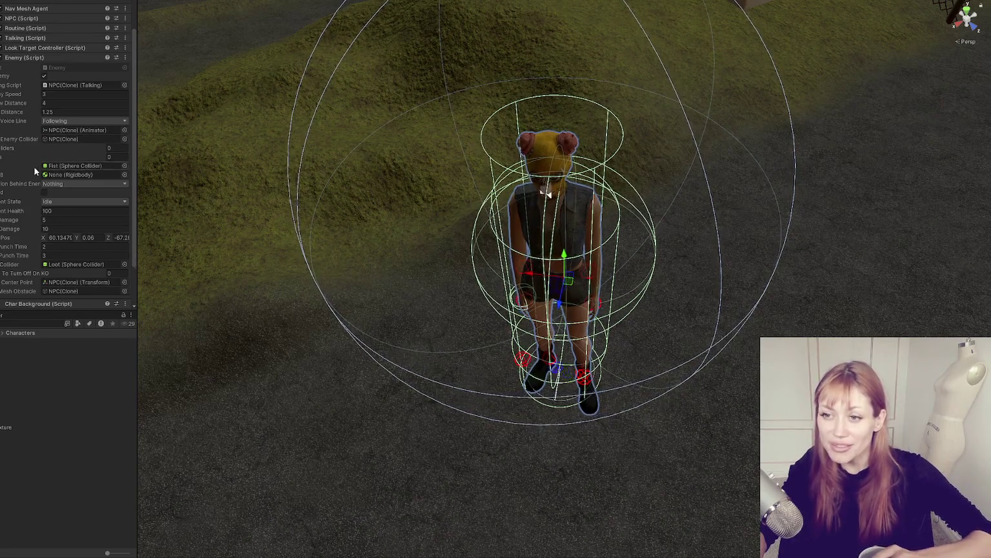
pyautogui.scroll(-3, 9, 165)
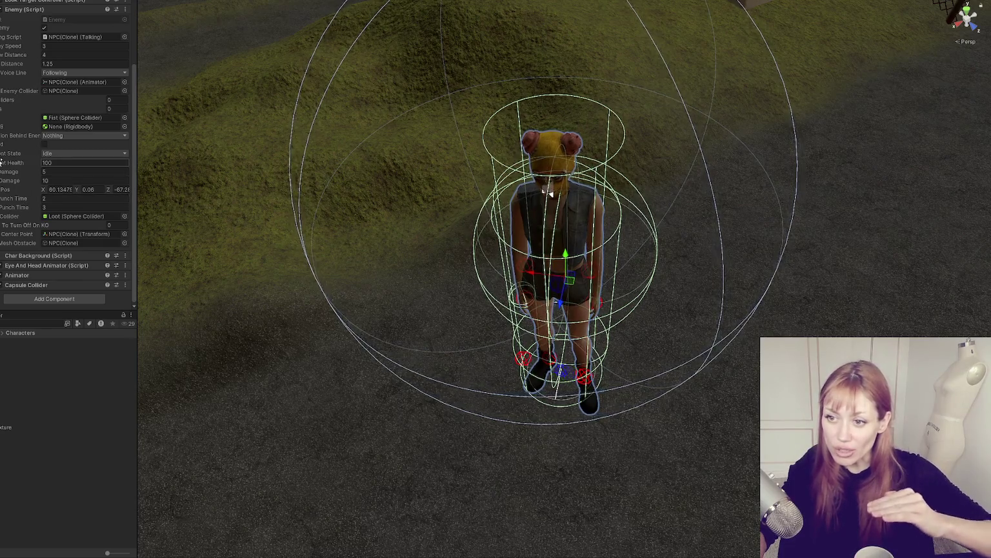
# Briefly toggle the Enemy option, then open the Console and jump to the logged line in Talking.cs
pyautogui.click(58, 153)
pyautogui.click(44, 144)
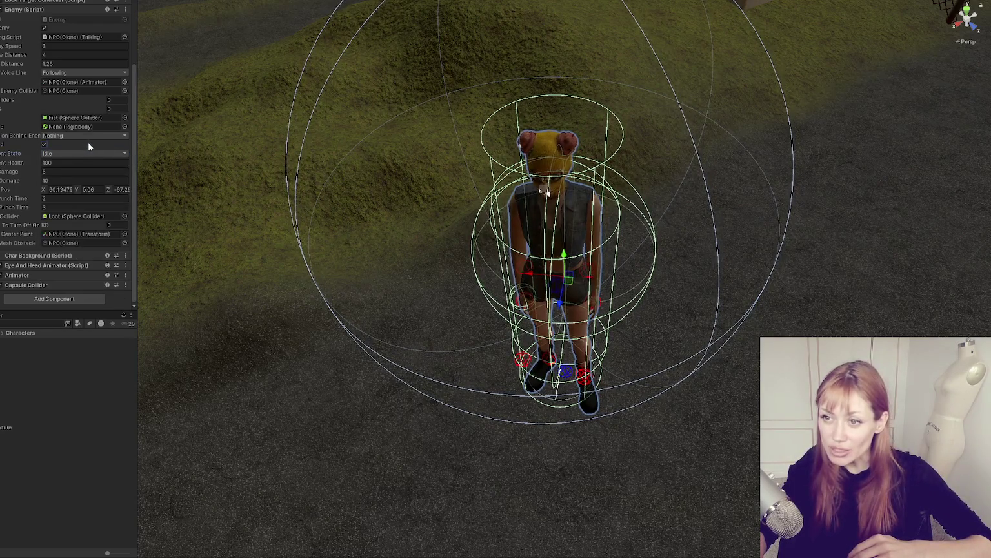
pyautogui.click(45, 144)
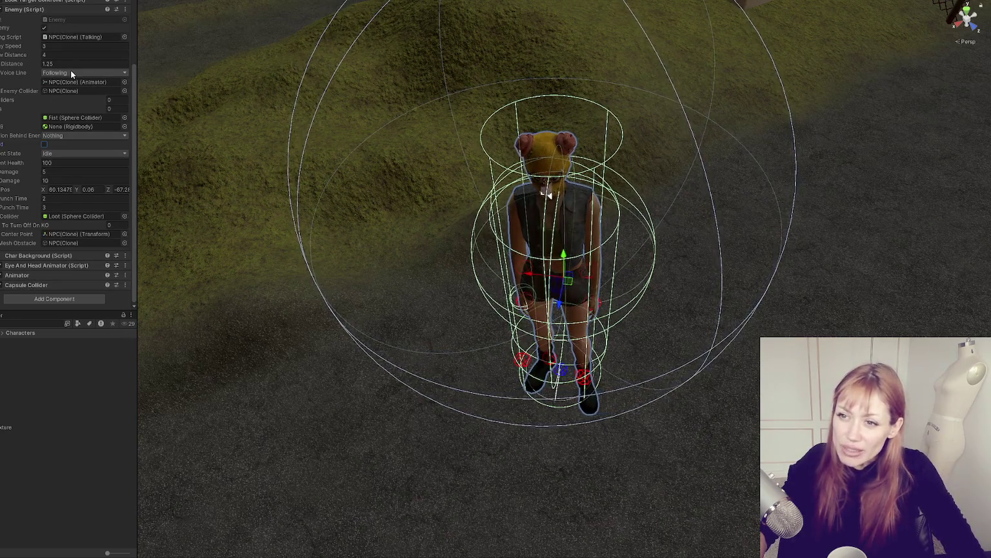
pyautogui.hotkey('ctrl', 'shift', 'c')
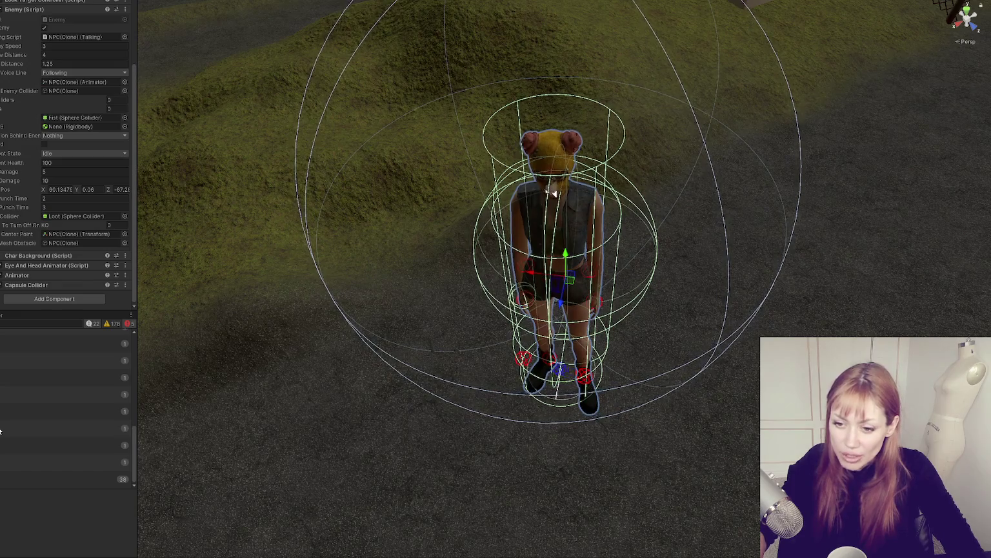
pyautogui.doubleClick(38, 480)
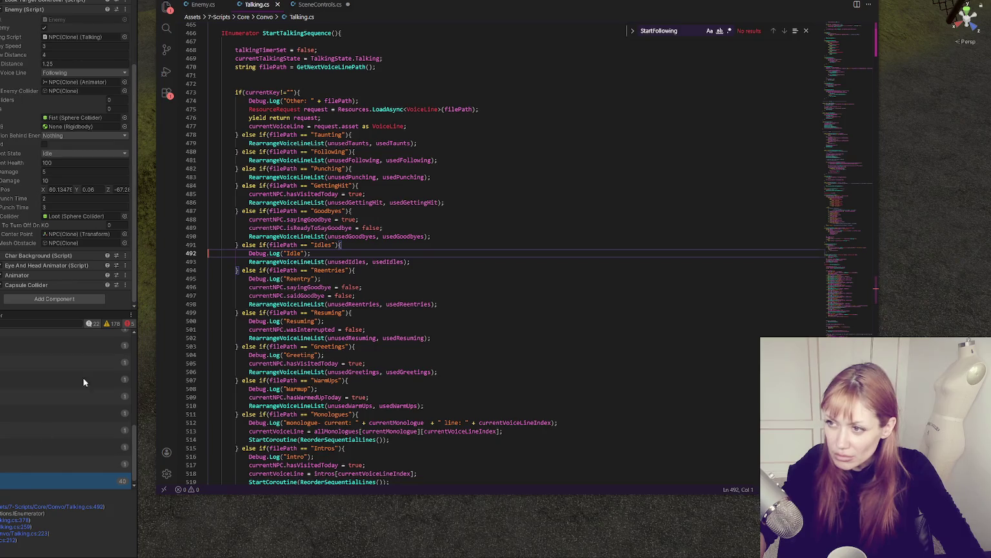
# View the Debug.Log line 233 in Enemy.cs in VS Code, then return to Unity
pyautogui.click(204, 5)
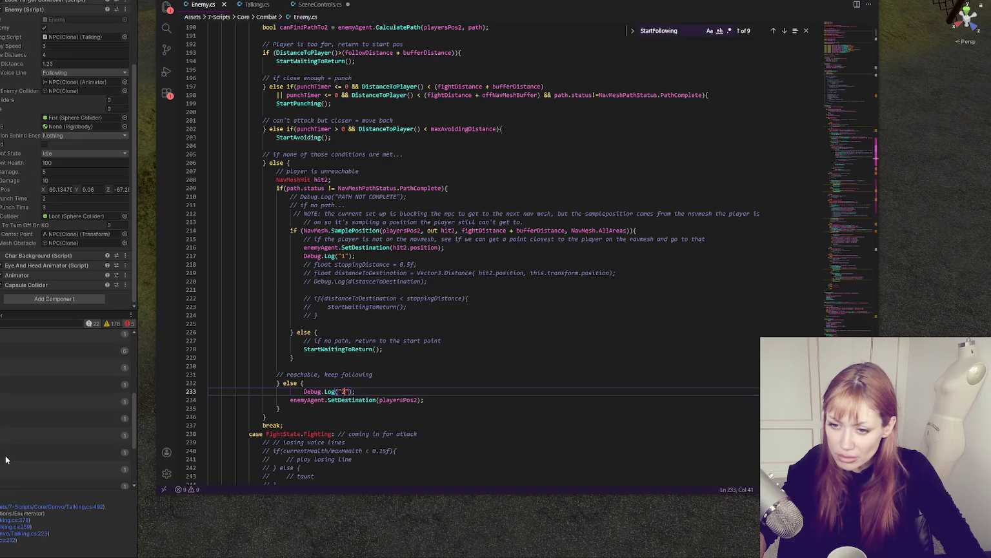
pyautogui.scroll(3, 53, 142)
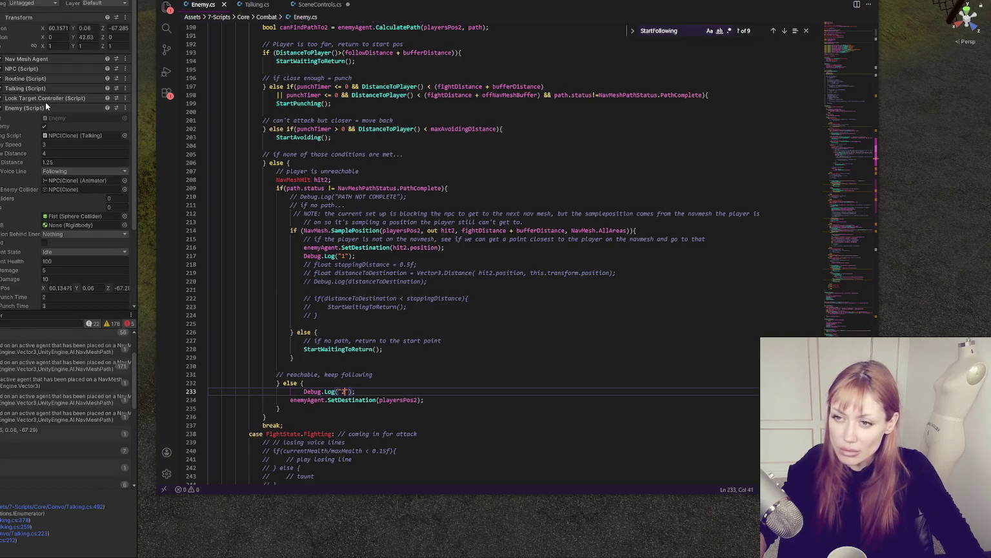
pyautogui.click(39, 70)
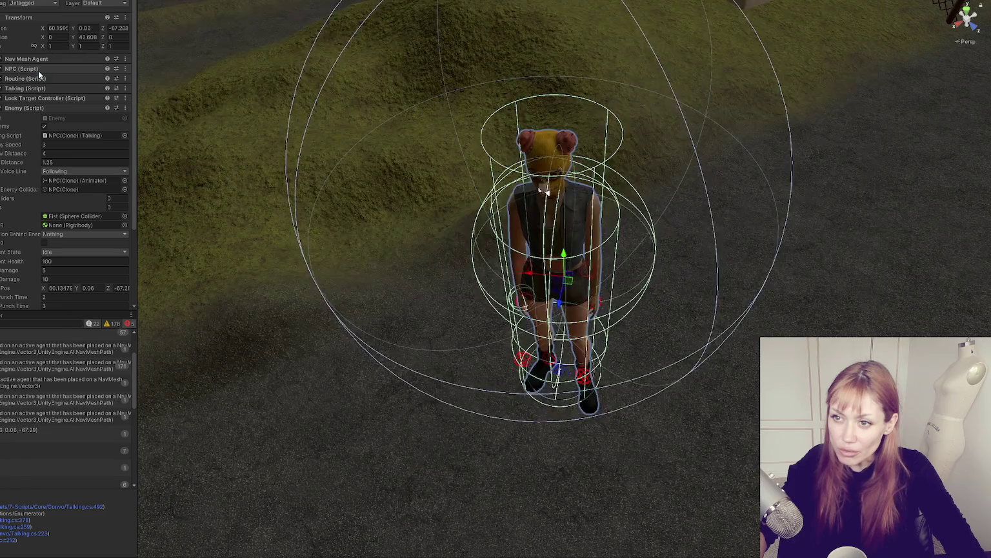
# Change the NPC (Script) State from None to Fighting and resume watching the Game view
pyautogui.click(40, 69)
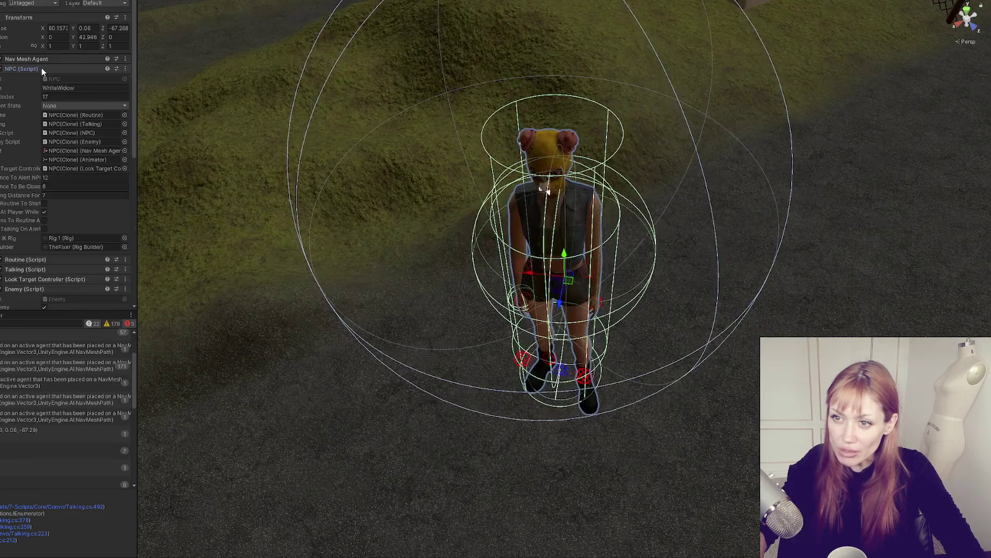
pyautogui.click(57, 105)
pyautogui.click(65, 176)
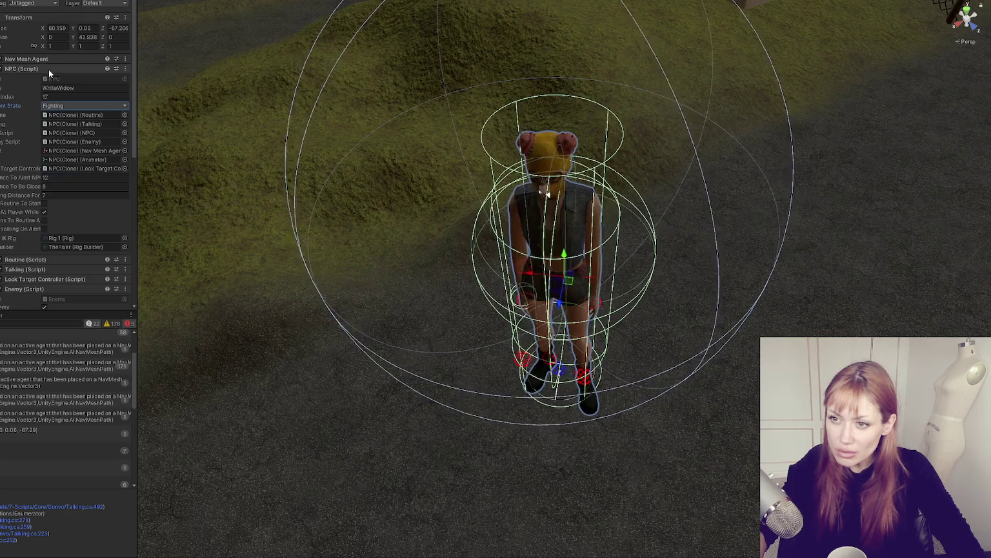
pyautogui.click(282, 126)
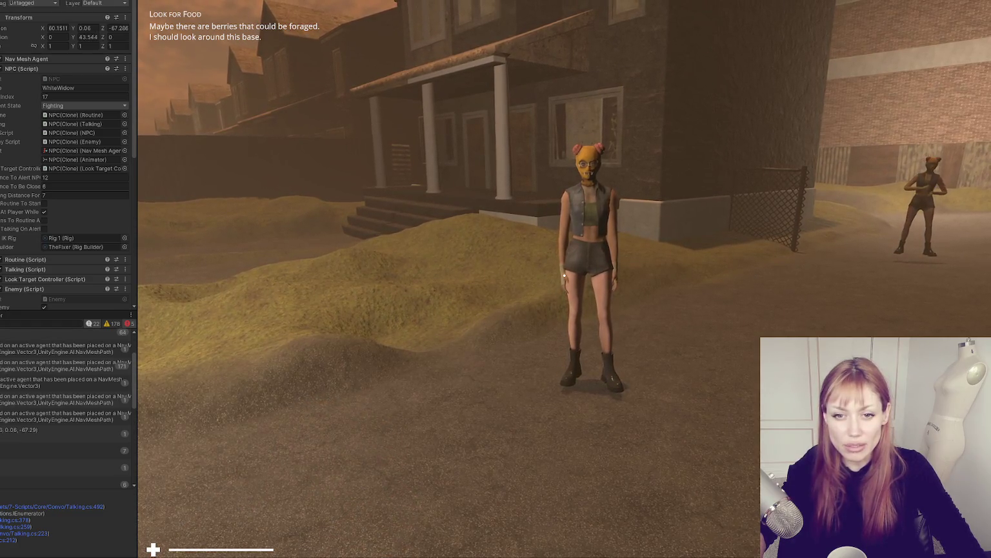
# Check the NPC's Center Point object reference in the Inspector
pyautogui.scroll(-3, 60, 184)
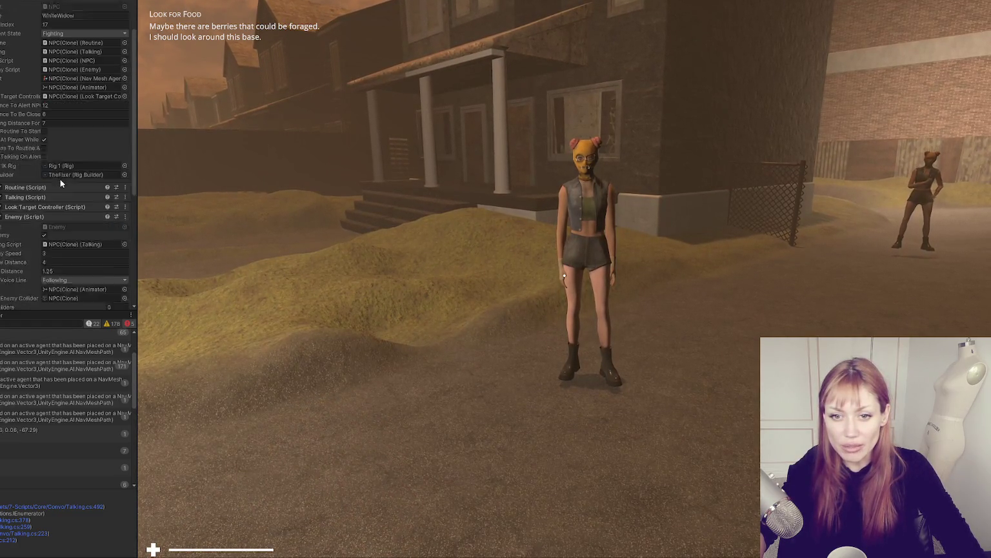
pyautogui.scroll(-9, 61, 184)
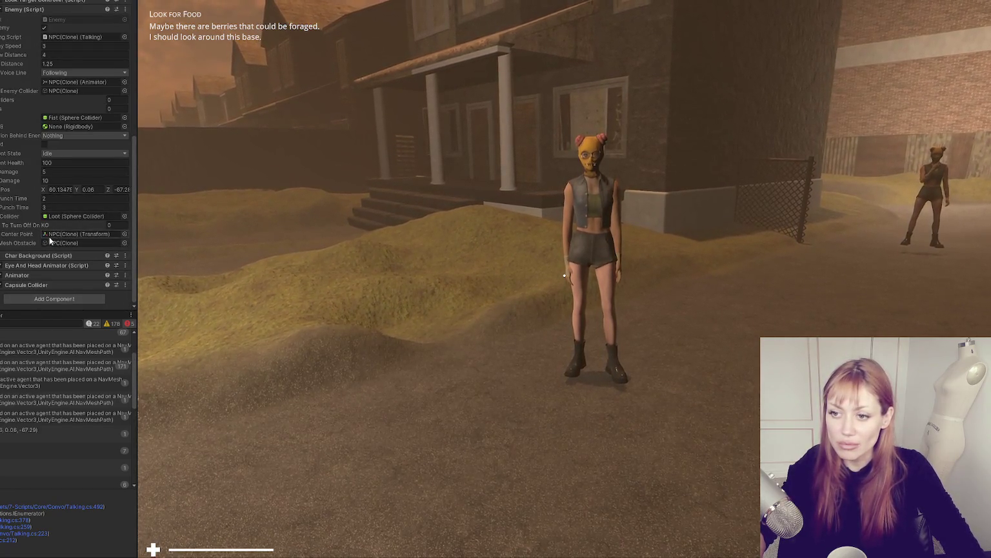
pyautogui.click(82, 235)
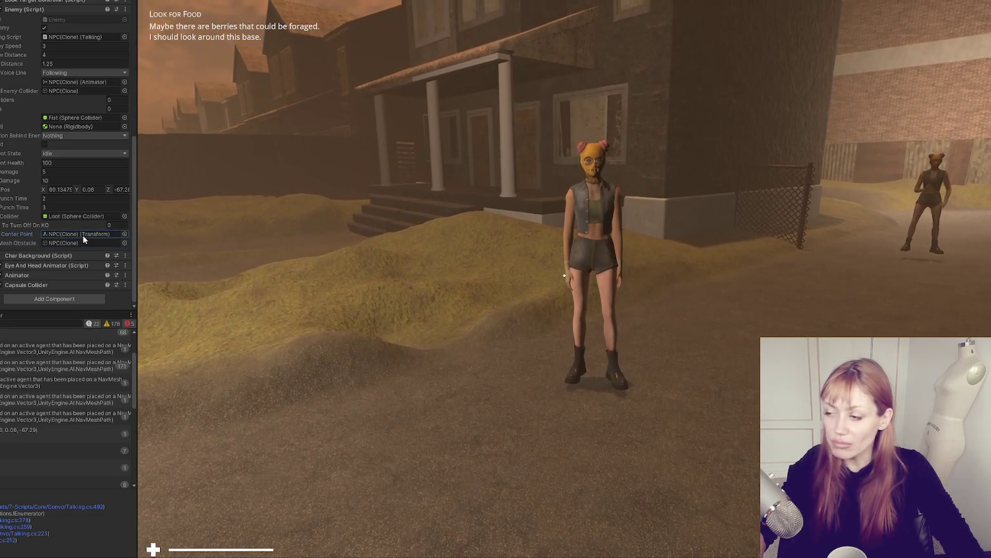
pyautogui.scroll(5, 127, 239)
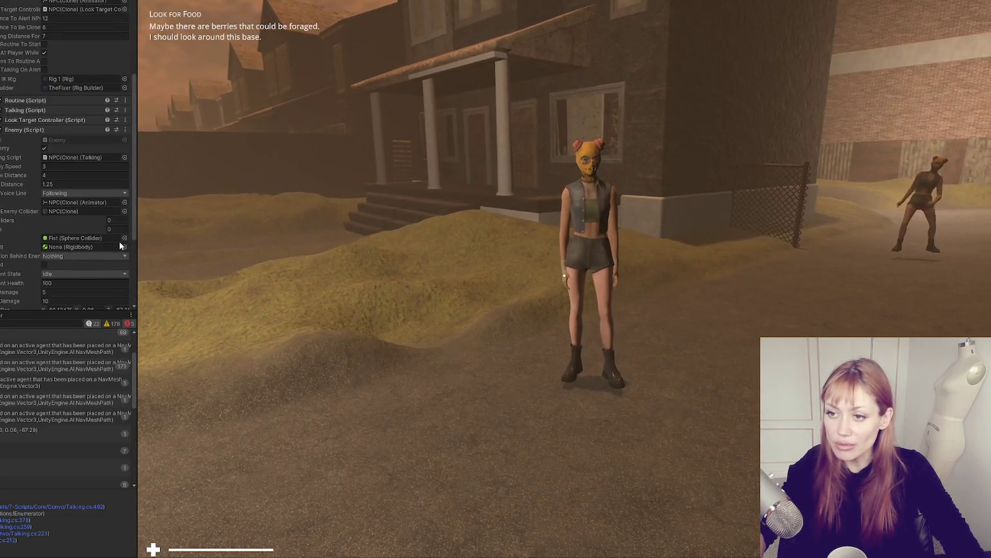
pyautogui.scroll(5, 94, 248)
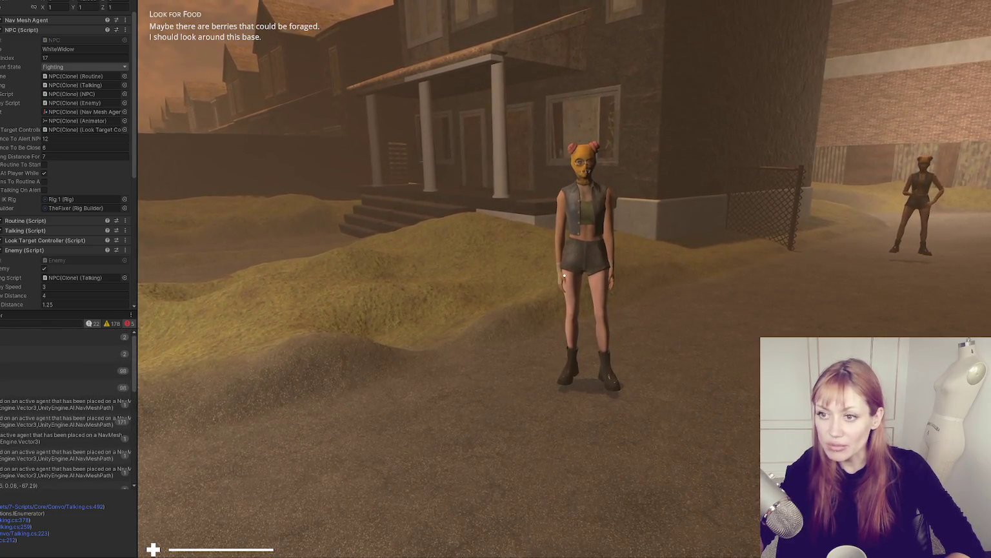
# Collapse NPC (Script) and expand the Enemy (Script) settings in the Inspector
pyautogui.scroll(2, 38, 150)
pyautogui.scroll(1, 37, 150)
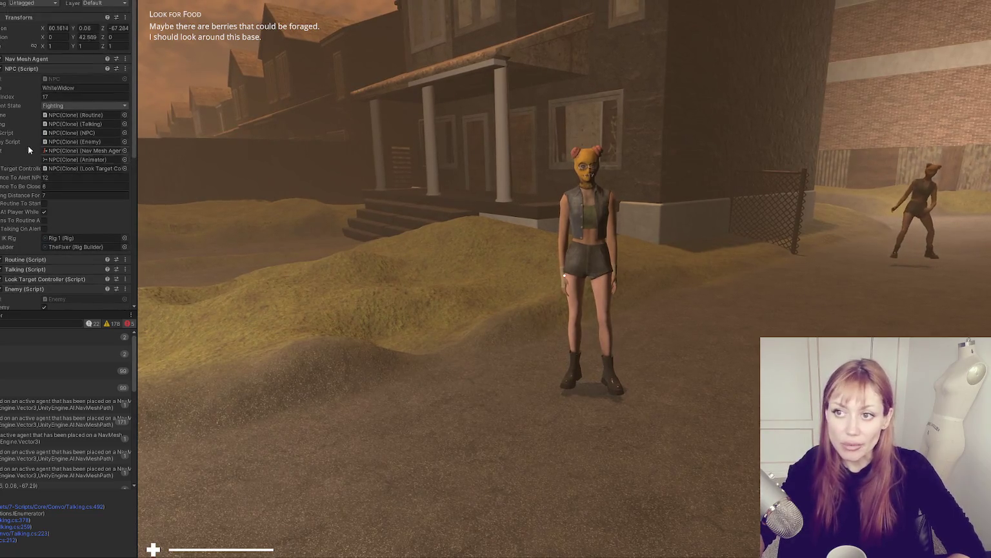
pyautogui.click(32, 69)
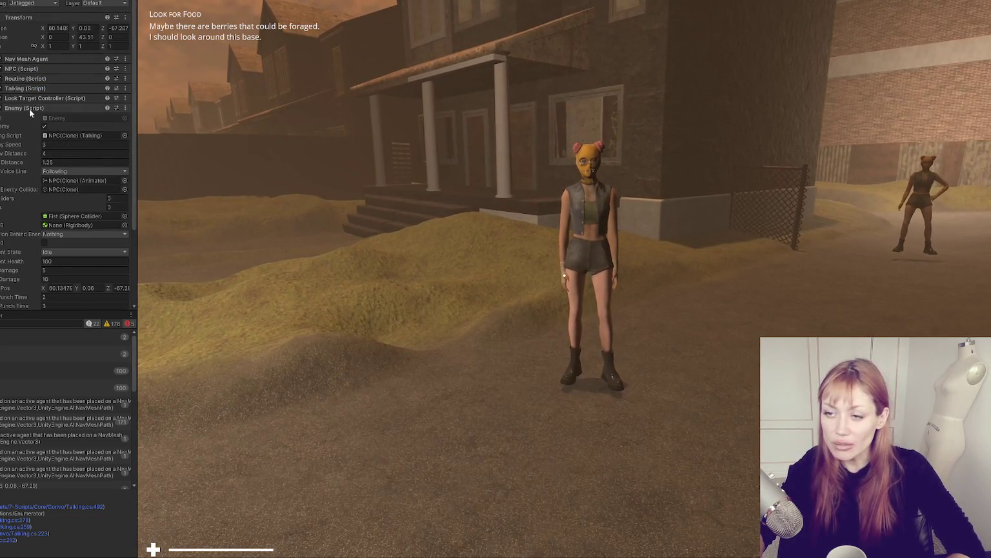
pyautogui.click(30, 109)
pyautogui.click(27, 102)
pyautogui.click(23, 107)
pyautogui.click(23, 107)
# Check the Enemy's Center Point reference and select the Loot object it references
pyautogui.scroll(-3, 23, 109)
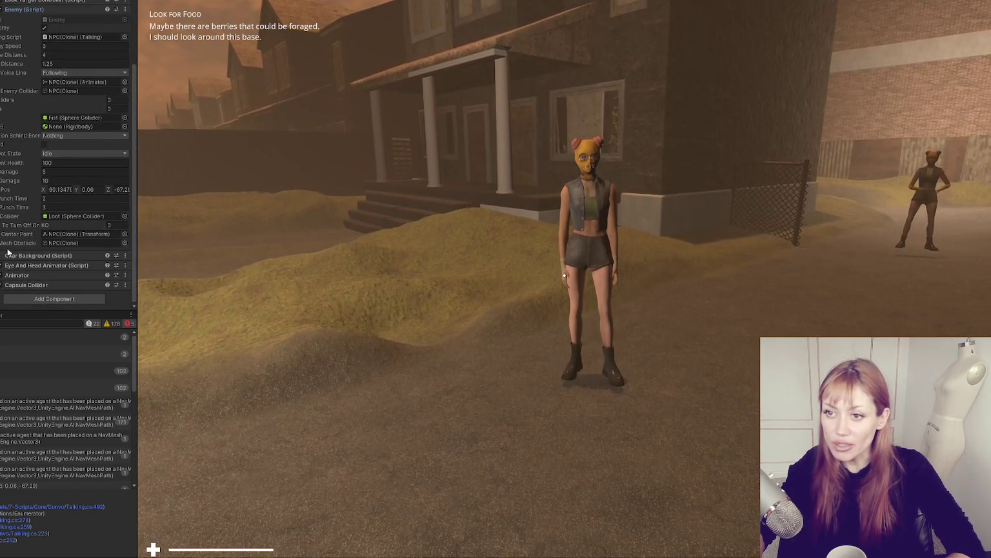
pyautogui.click(93, 236)
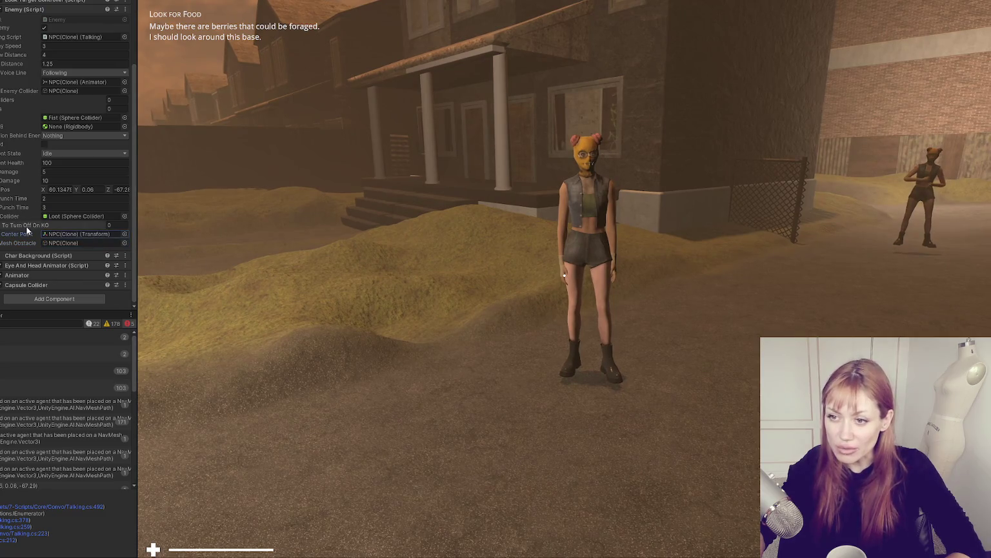
pyautogui.doubleClick(76, 217)
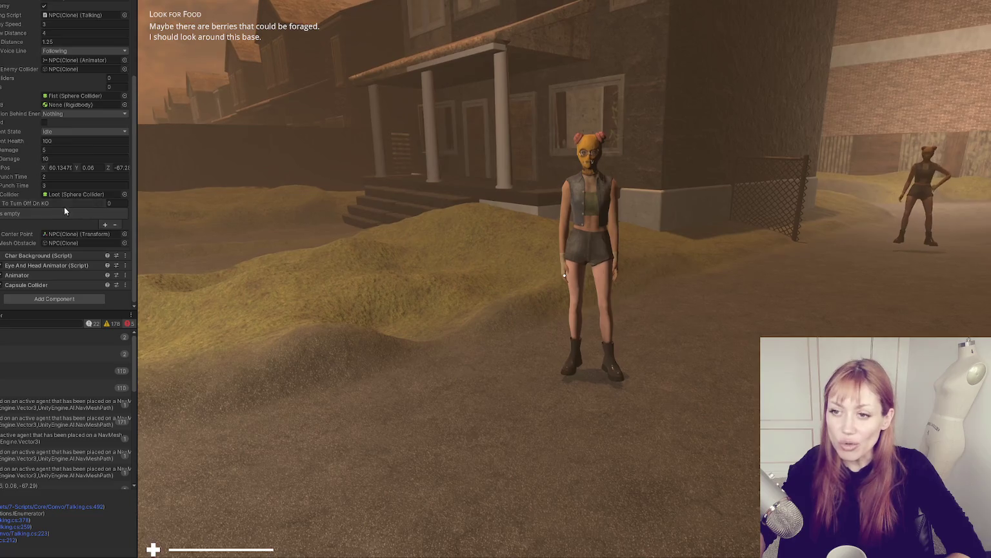
pyautogui.scroll(5, 63, 206)
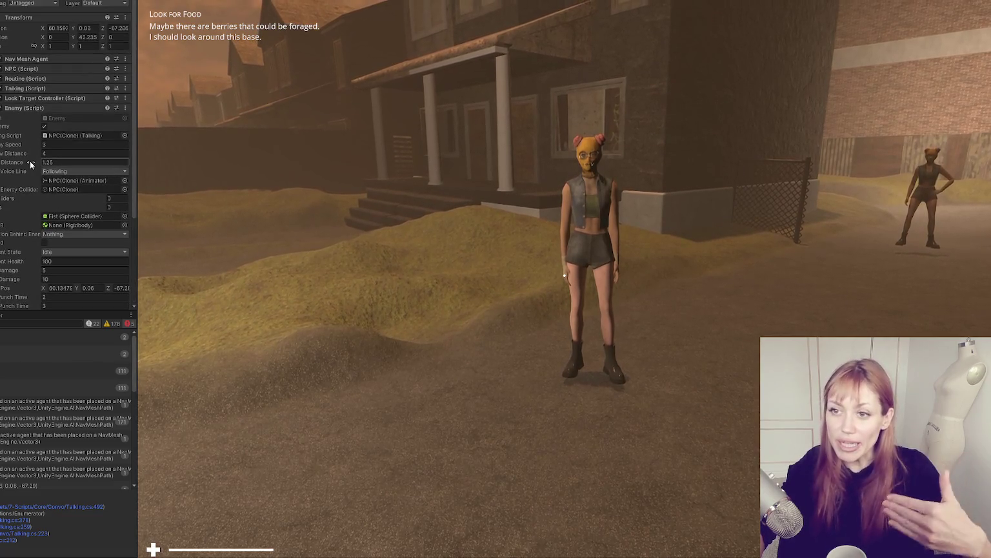
pyautogui.scroll(-3, 30, 161)
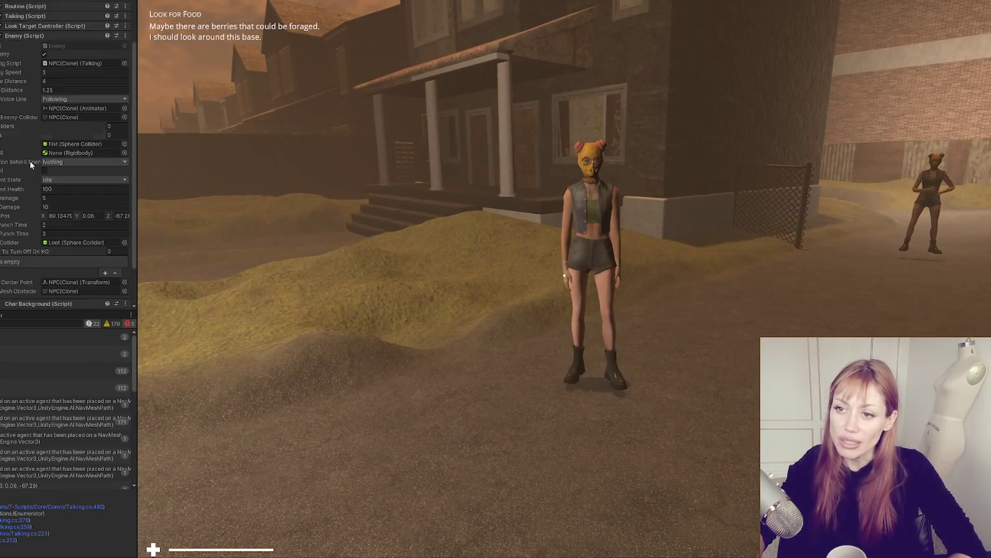
pyautogui.scroll(-1, 30, 161)
# Inspect the Enemy's Punch Time value
pyautogui.click(21, 199)
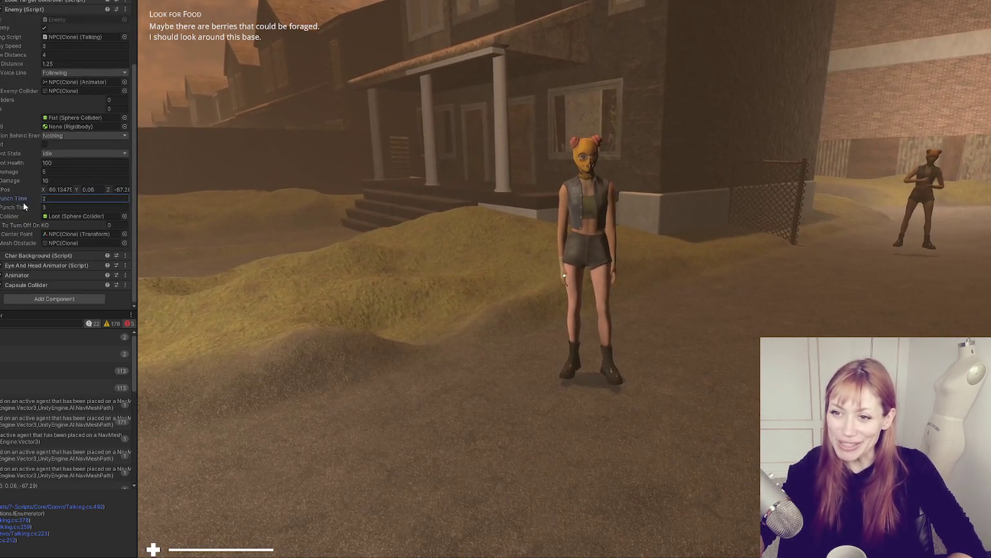
pyautogui.scroll(3, 92, 201)
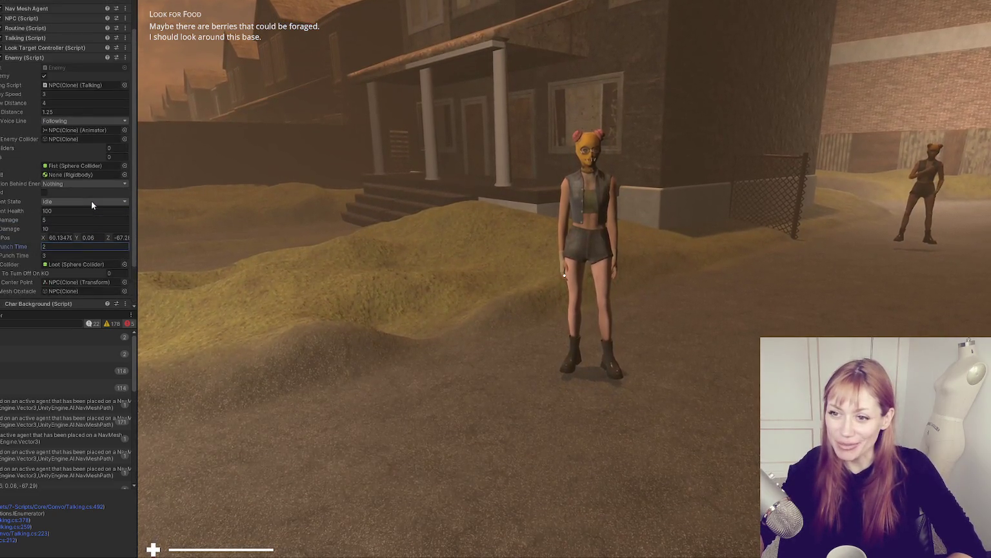
pyautogui.scroll(-3, 97, 190)
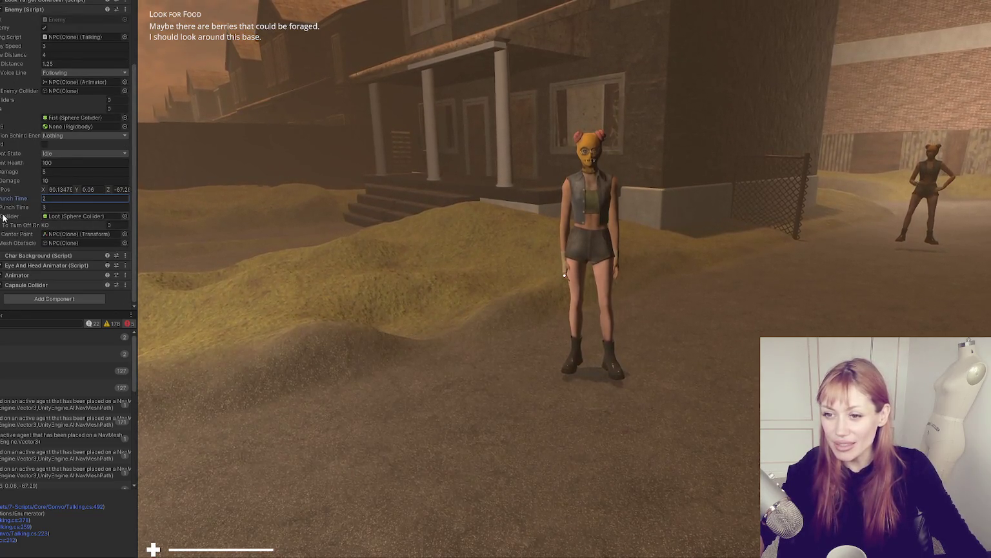
pyautogui.scroll(3, 5, 219)
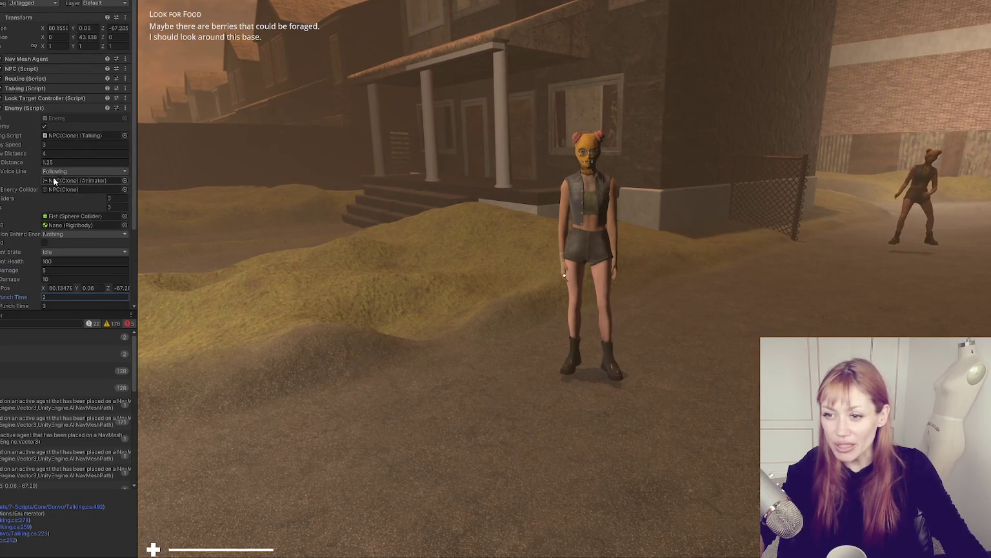
pyautogui.scroll(-2, 26, 122)
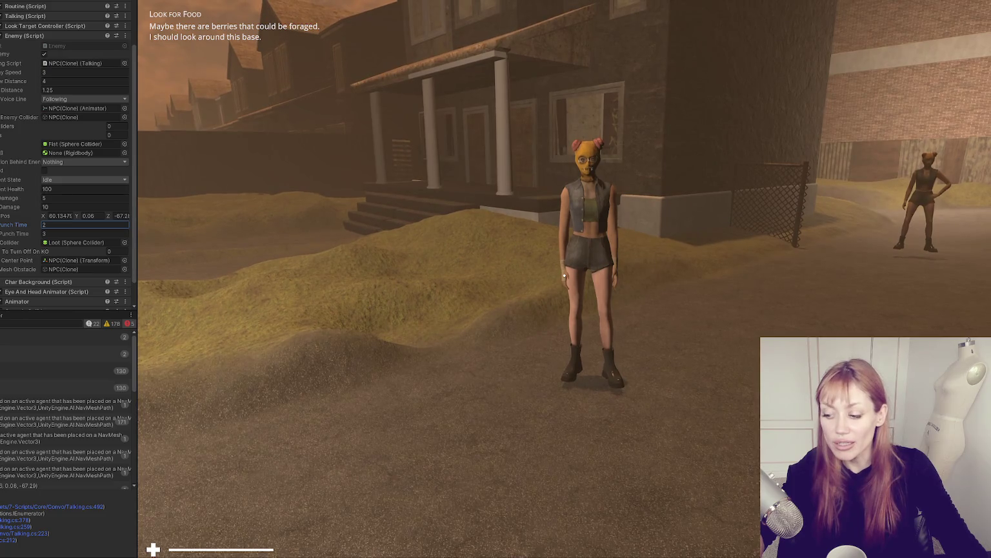
pyautogui.scroll(-2, 33, 128)
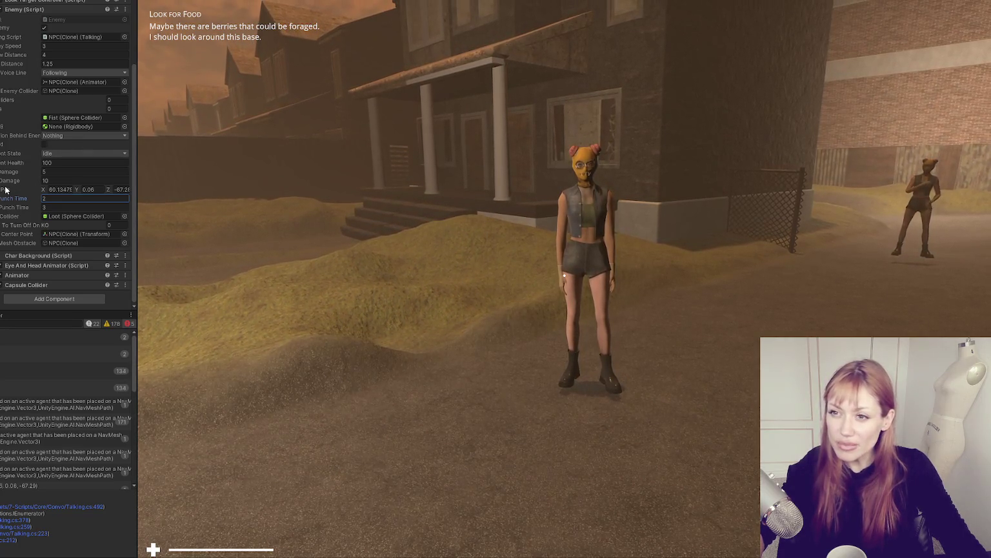
# Confirm Voice Line stays on Following, then pause the game to show the Tasks list
pyautogui.click(59, 73)
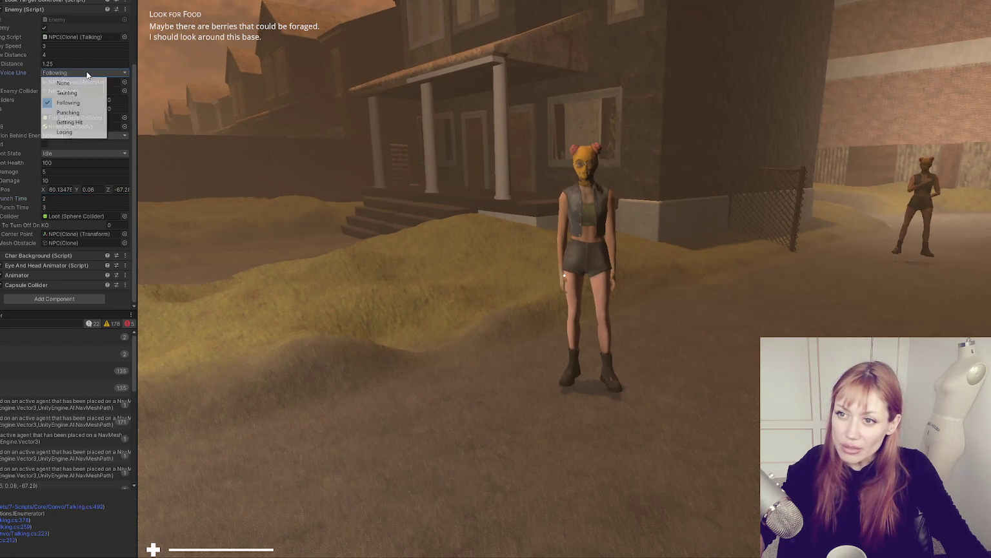
pyautogui.click(135, 70)
pyautogui.scroll(1, 133, 75)
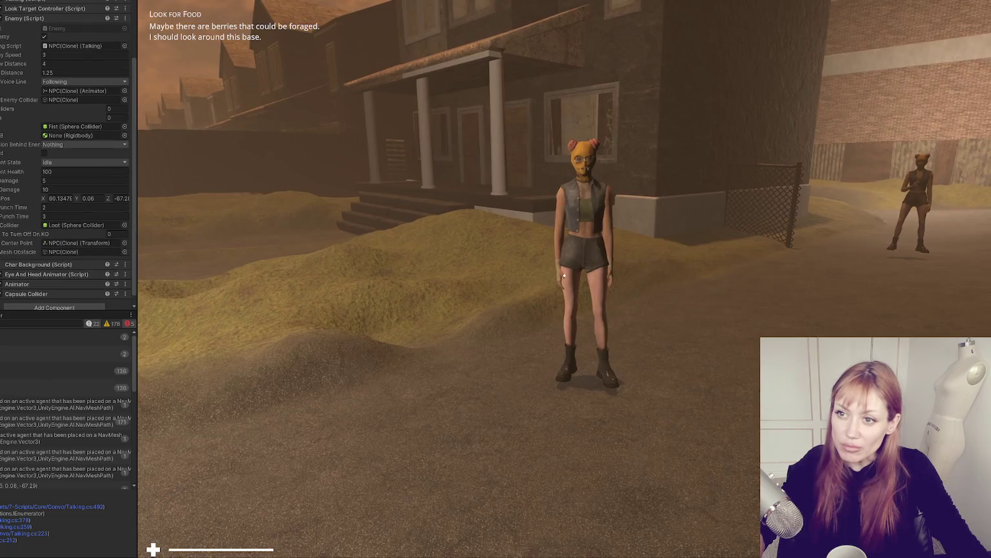
pyautogui.press('Escape')
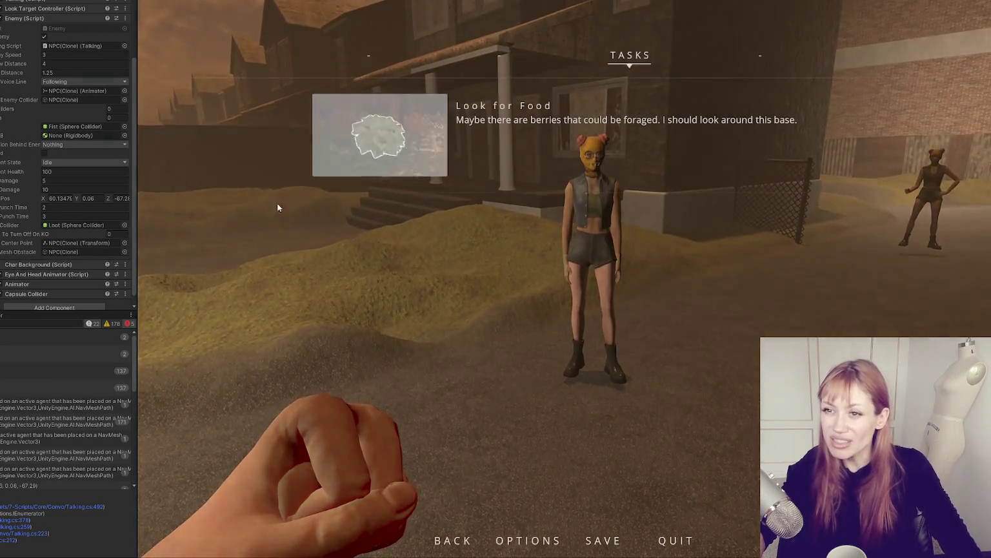
# Leave Voice Line on Following and open the NavMesh warning's source line in Enemy.cs
pyautogui.click(54, 82)
pyautogui.click(56, 82)
pyautogui.click(57, 83)
pyautogui.click(19, 81)
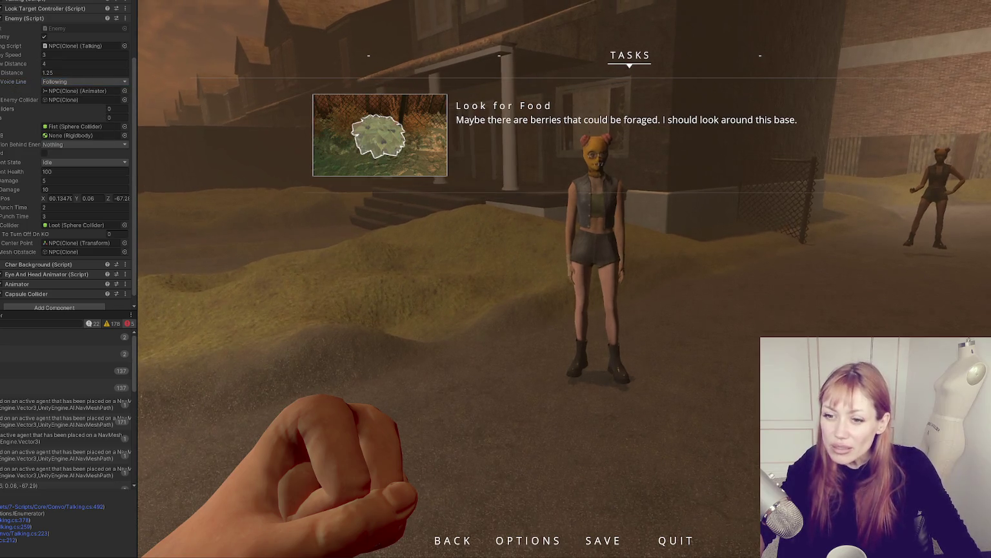
pyautogui.doubleClick(65, 404)
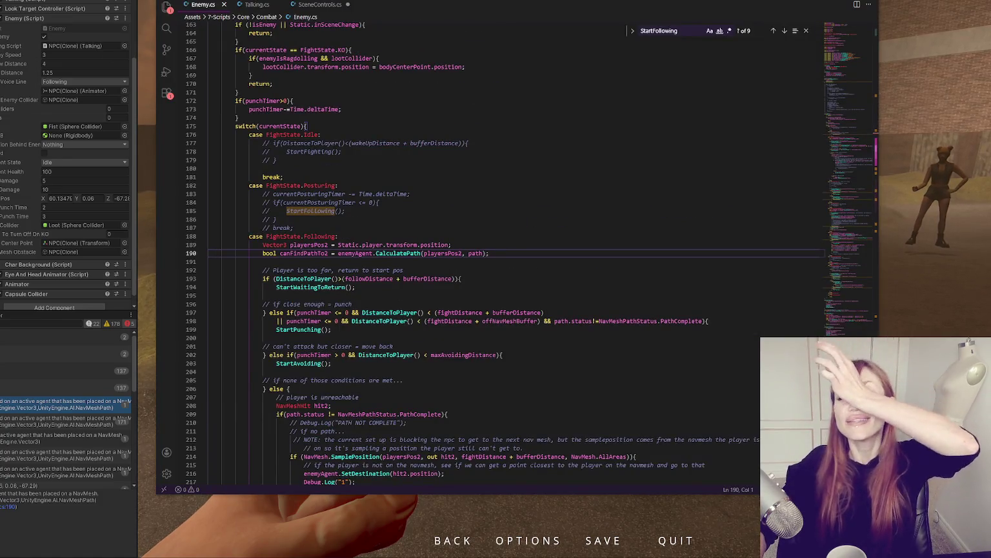
pyautogui.hotkey('alt', 'Tab')
# Switch the bottom panel to the Project assets and stop the play-test with Ctrl+P
pyautogui.hotkey('ctrl', '5')
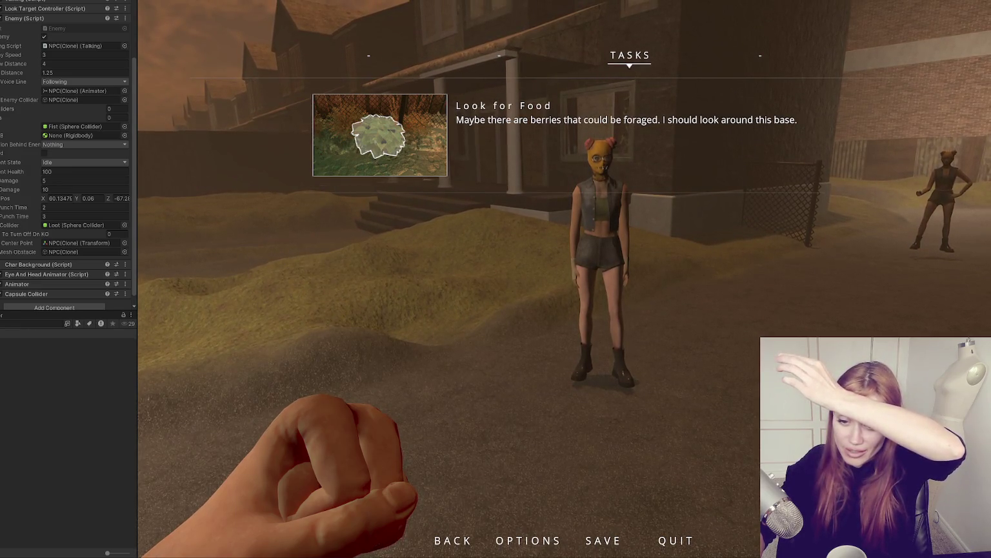
pyautogui.click(4, 431)
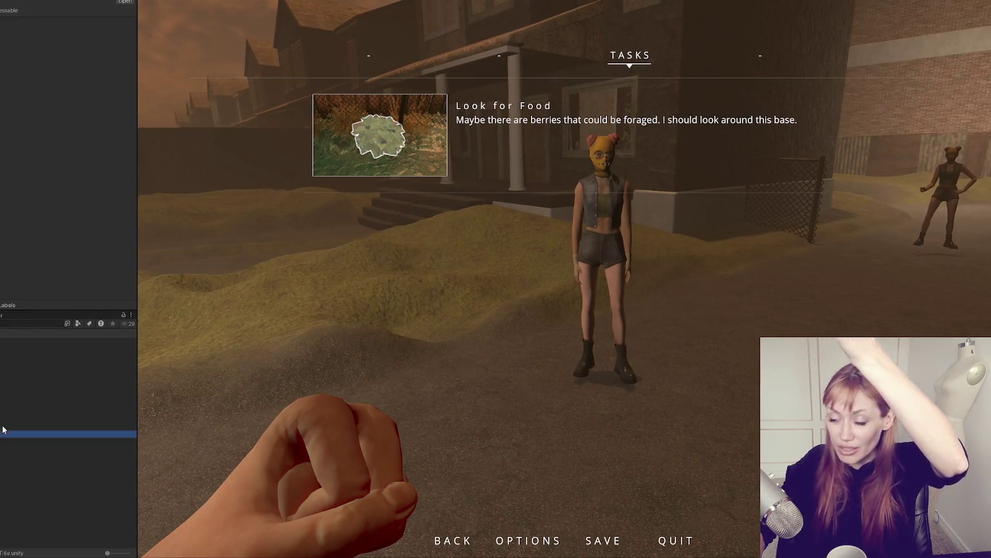
pyautogui.click(490, 290)
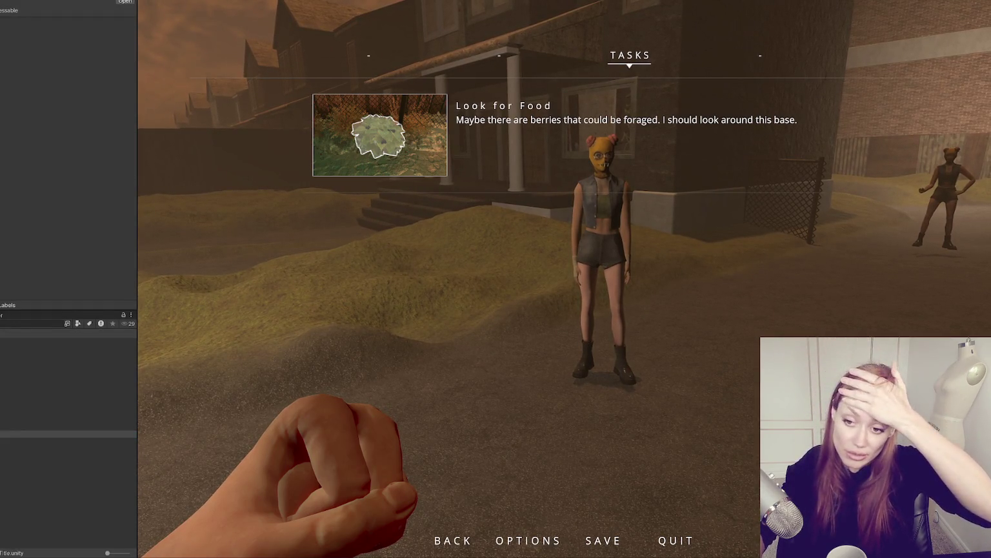
pyautogui.hotkey('ctrl', 'p')
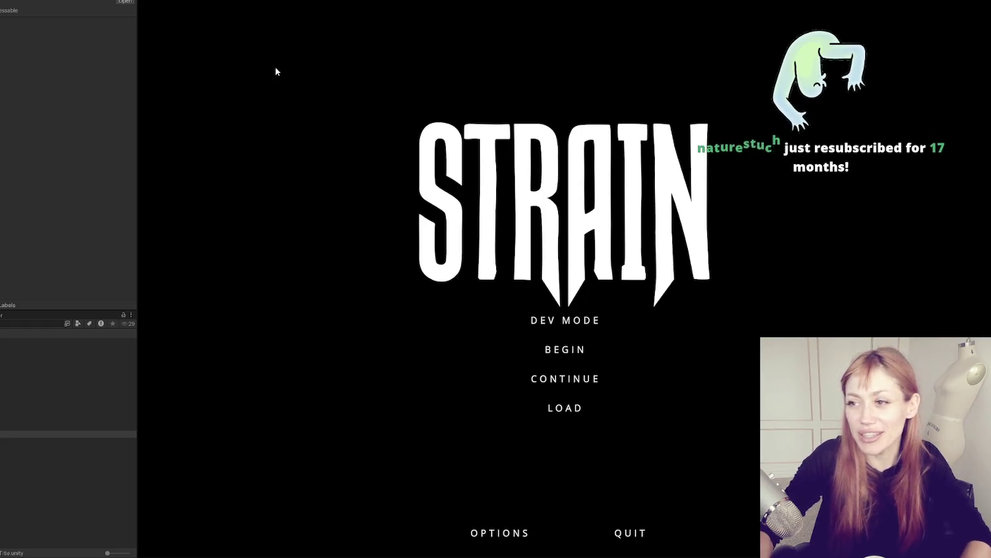
# Bring the Chrome window with the Pepe Silvia clip on screen and play it full screen
pyautogui.moveTo(0, 65)
pyautogui.mouseDown()
pyautogui.moveTo(0, 95)
pyautogui.moveTo(606, 36)
pyautogui.mouseUp()
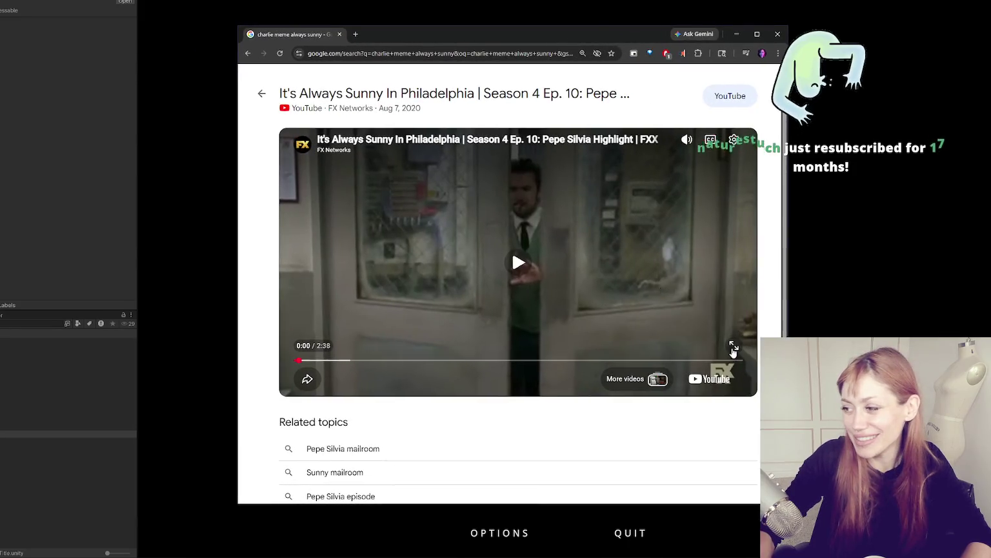
pyautogui.click(733, 345)
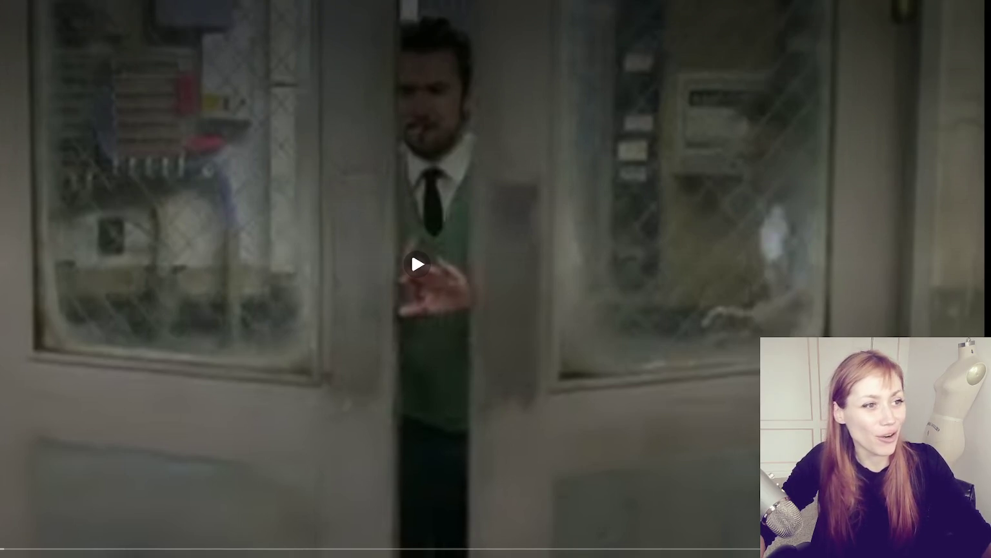
# Play the reference video and pause it partway through
pyautogui.click(541, 239)
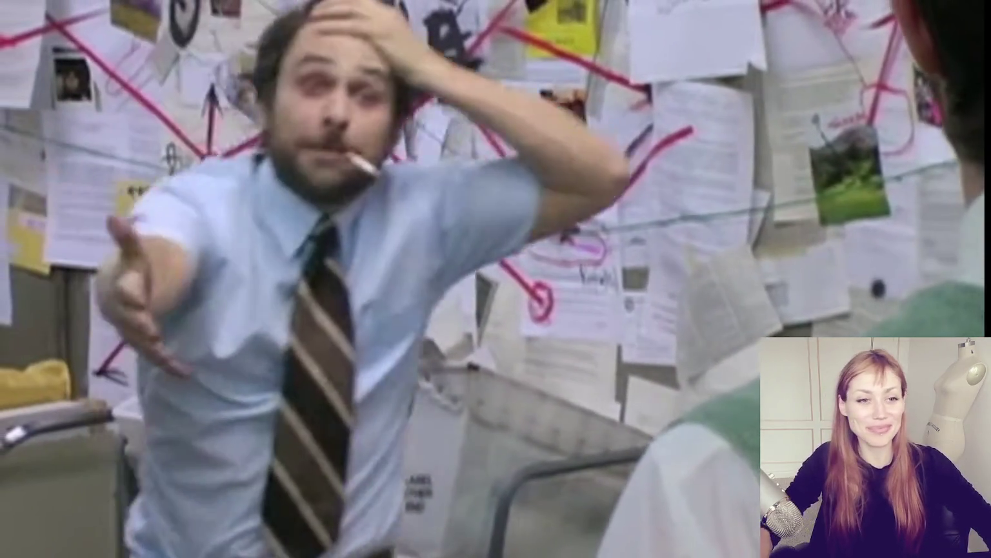
pyautogui.moveTo(418, 264)
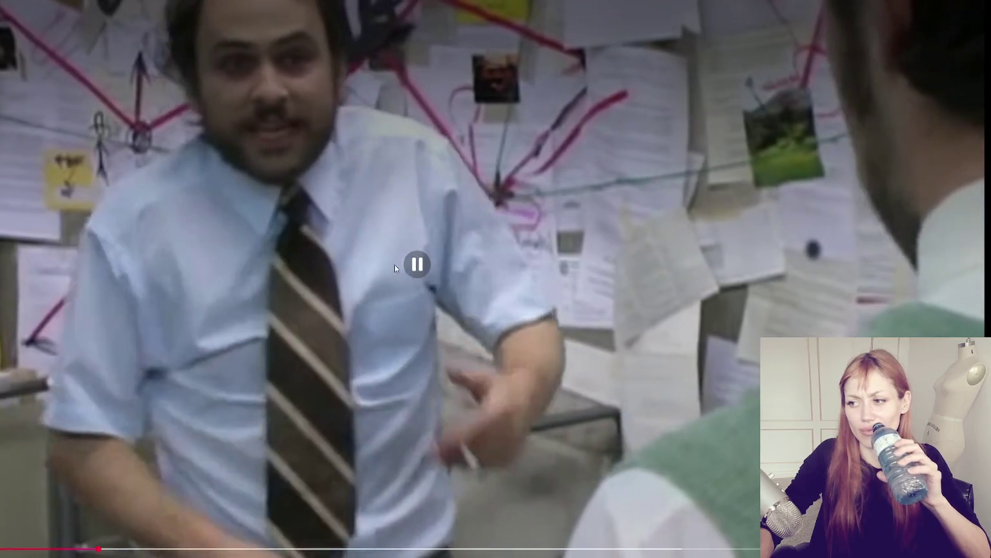
pyautogui.click(410, 264)
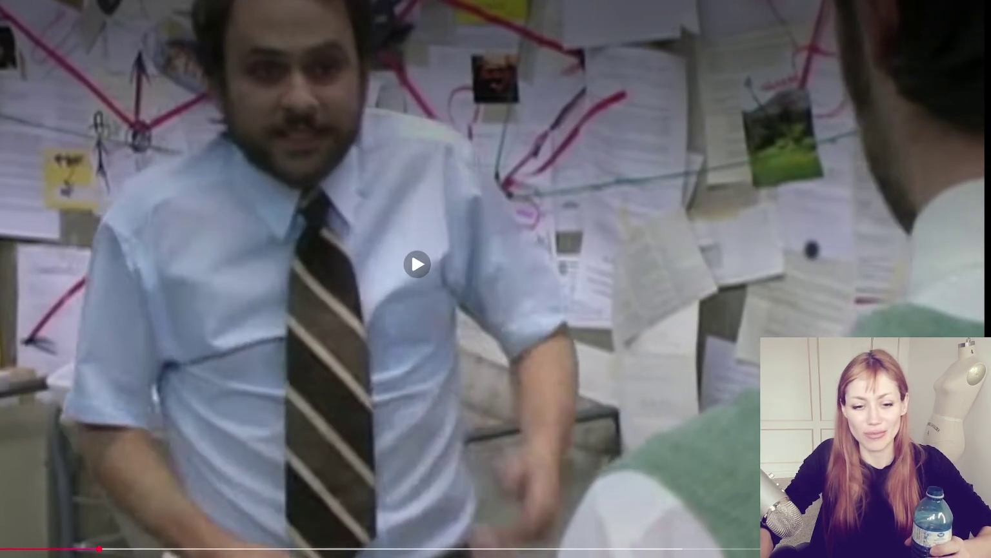
pyautogui.click(416, 262)
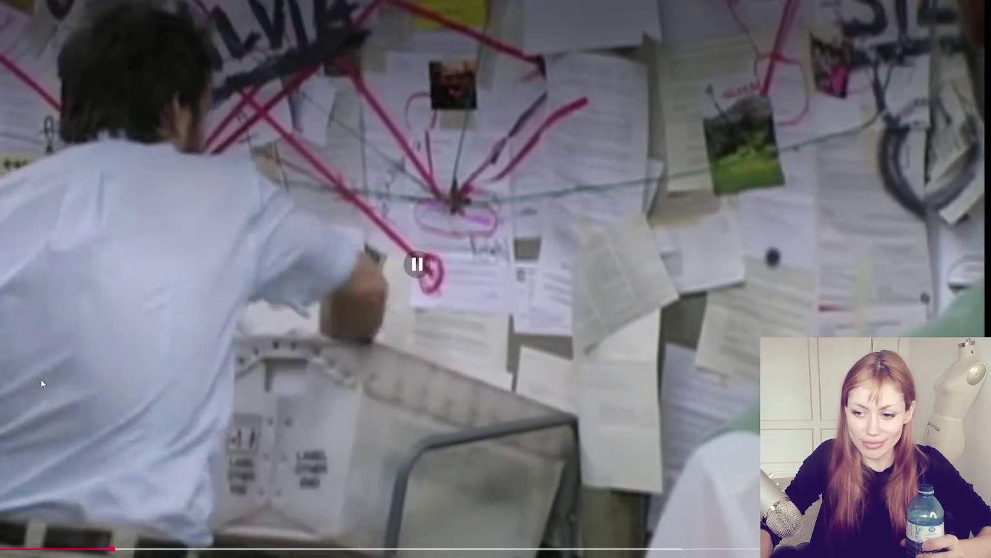
pyautogui.click(532, 314)
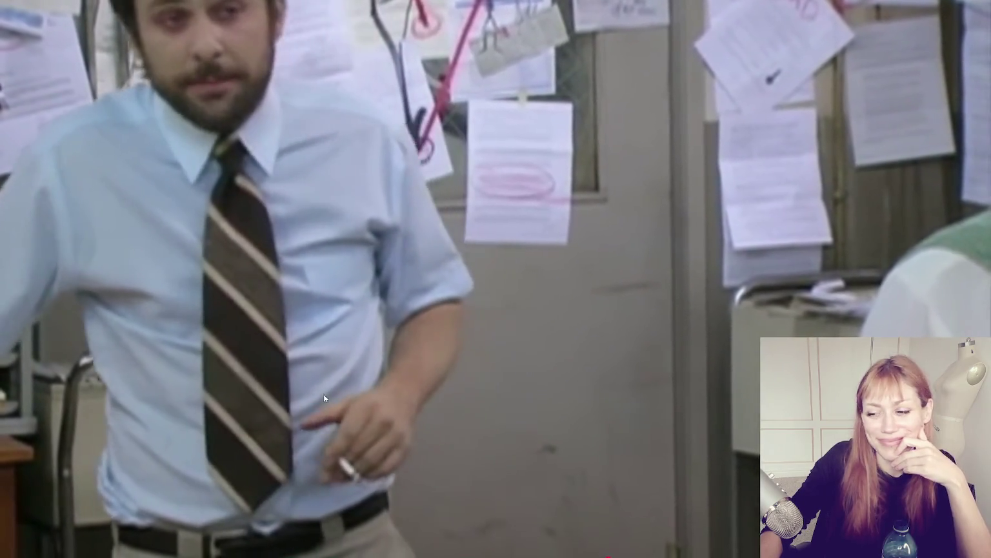
# Leave full-screen video, stop the game and answer the save prompt so the Wasteland scene opens
pyautogui.press('Escape')
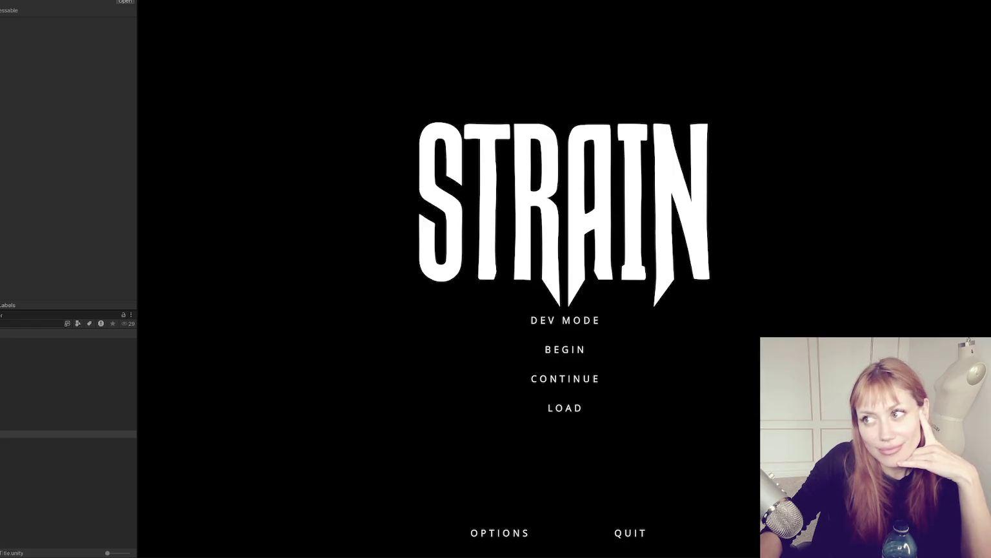
pyautogui.hotkey('ctrl', 'p')
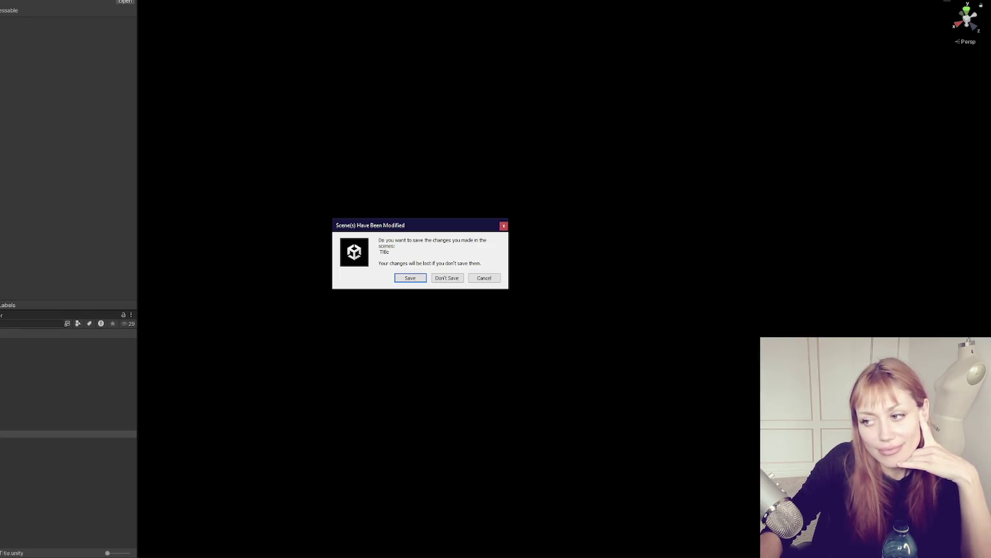
pyautogui.click(460, 280)
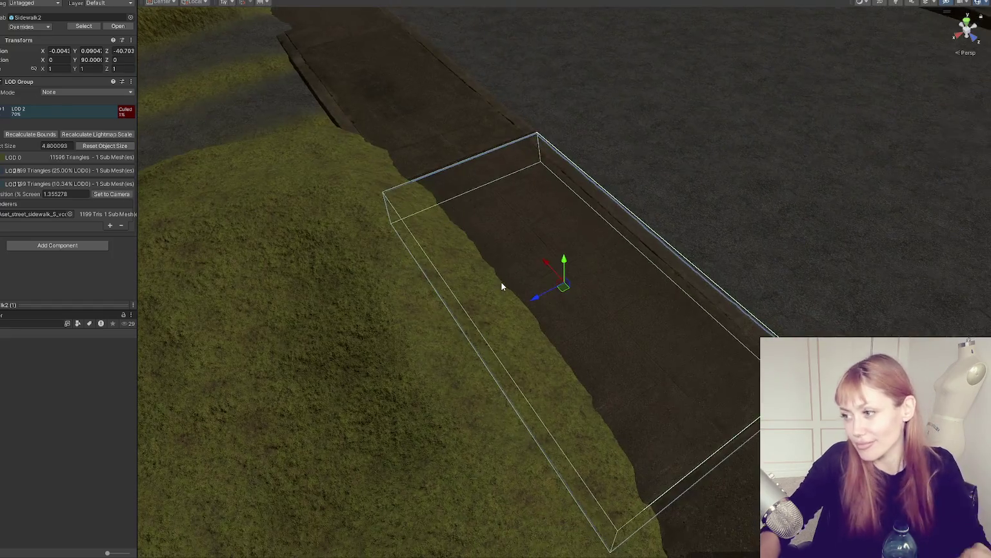
# Orbit over the street, select the front fence, then frame the selected street curbs
pyautogui.scroll(-10, 502, 282)
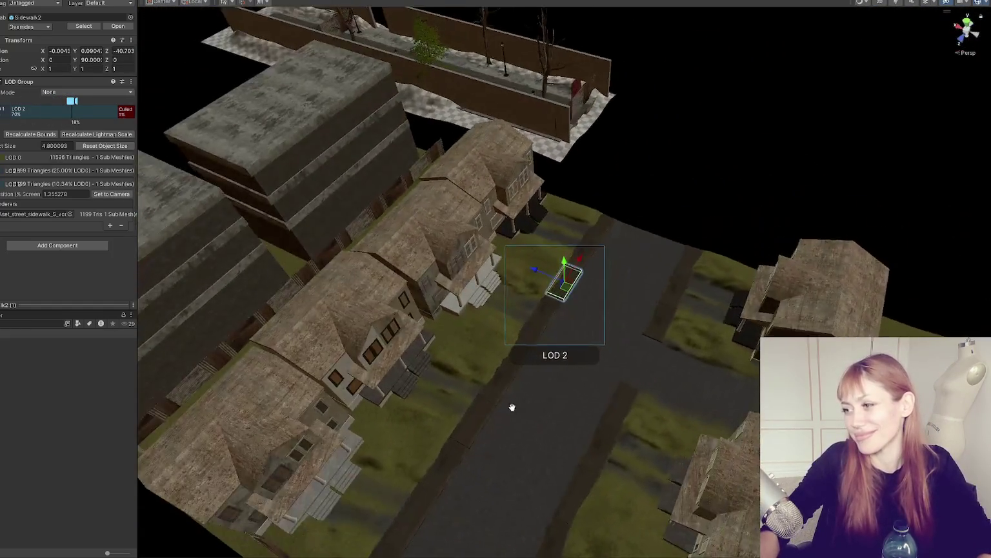
pyautogui.moveTo(512, 407)
pyautogui.mouseDown()
pyautogui.moveTo(599, 248)
pyautogui.moveTo(558, 275)
pyautogui.mouseUp()
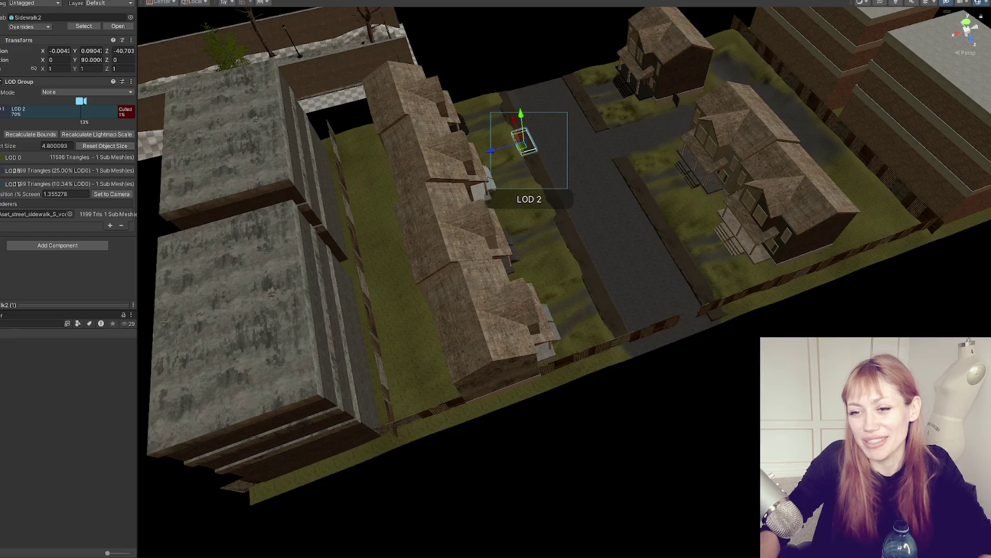
pyautogui.click(671, 329)
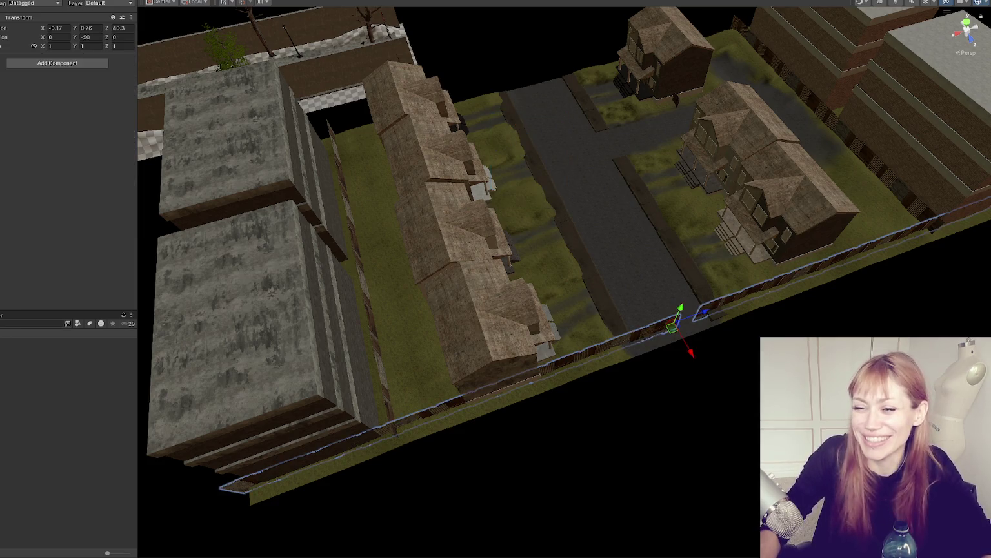
pyautogui.click(544, 187)
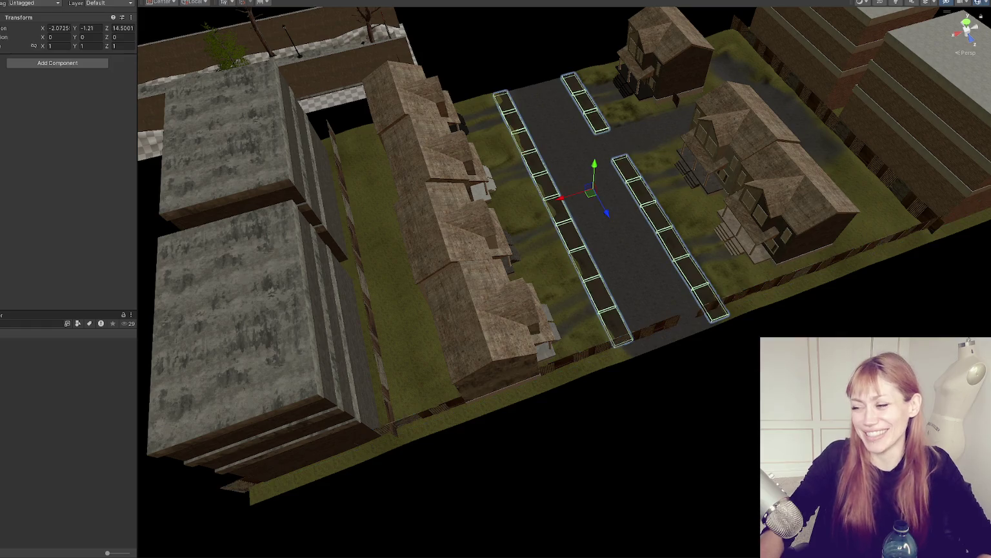
pyautogui.press('f')
pyautogui.moveTo(545, 188)
pyautogui.mouseDown()
pyautogui.moveTo(479, 216)
pyautogui.moveTo(589, 226)
pyautogui.mouseUp()
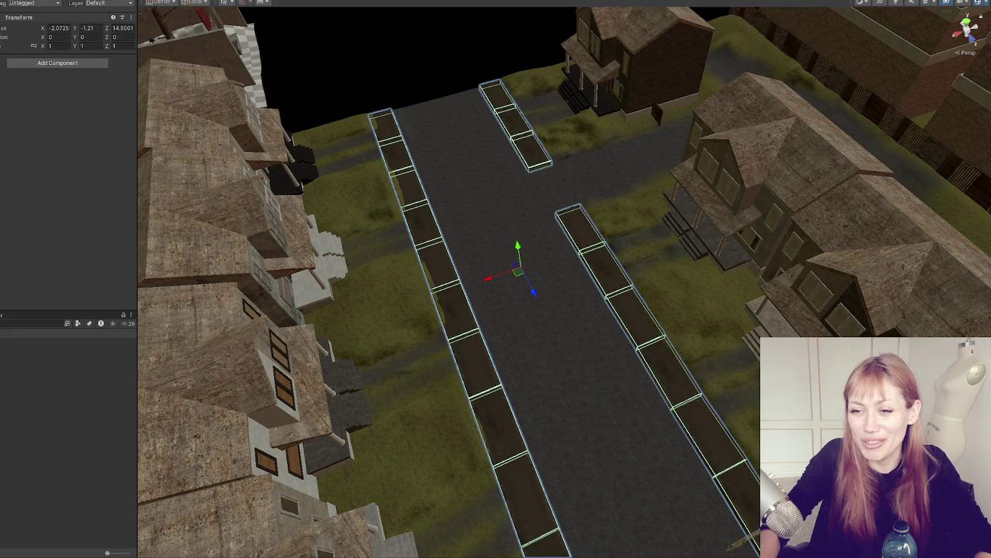
# Select the NavMeshSurface object and bake the navigation mesh
pyautogui.click(446, 125)
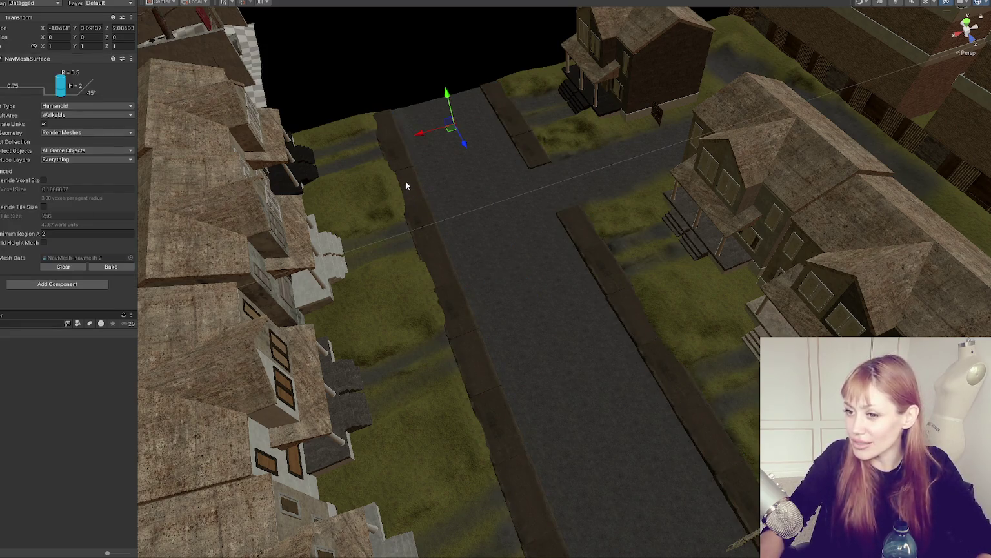
pyautogui.moveTo(869, 36)
pyautogui.mouseDown()
pyautogui.moveTo(510, 197)
pyautogui.moveTo(597, 225)
pyautogui.moveTo(502, 209)
pyautogui.mouseUp()
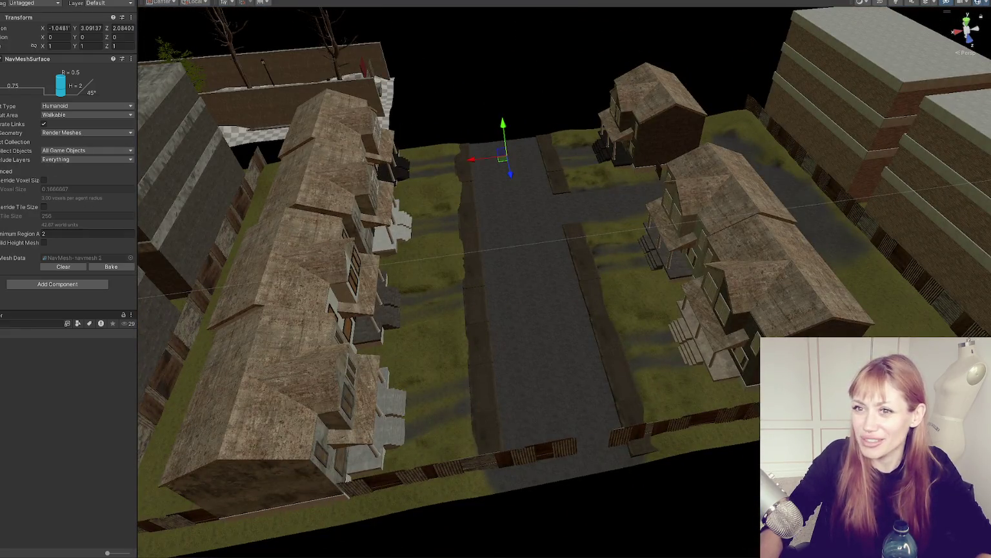
pyautogui.click(113, 270)
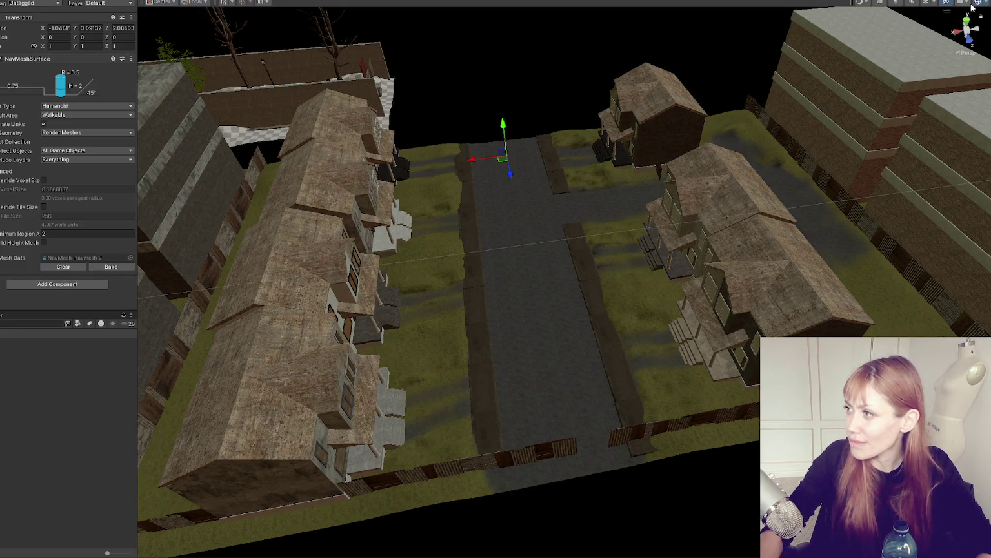
pyautogui.click(599, 193)
pyautogui.click(502, 147)
# From a low angle along the street, select the terrain and then a sidewalk piece
pyautogui.moveTo(502, 147)
pyautogui.mouseDown()
pyautogui.moveTo(687, 47)
pyautogui.moveTo(348, 155)
pyautogui.moveTo(288, 78)
pyautogui.mouseUp()
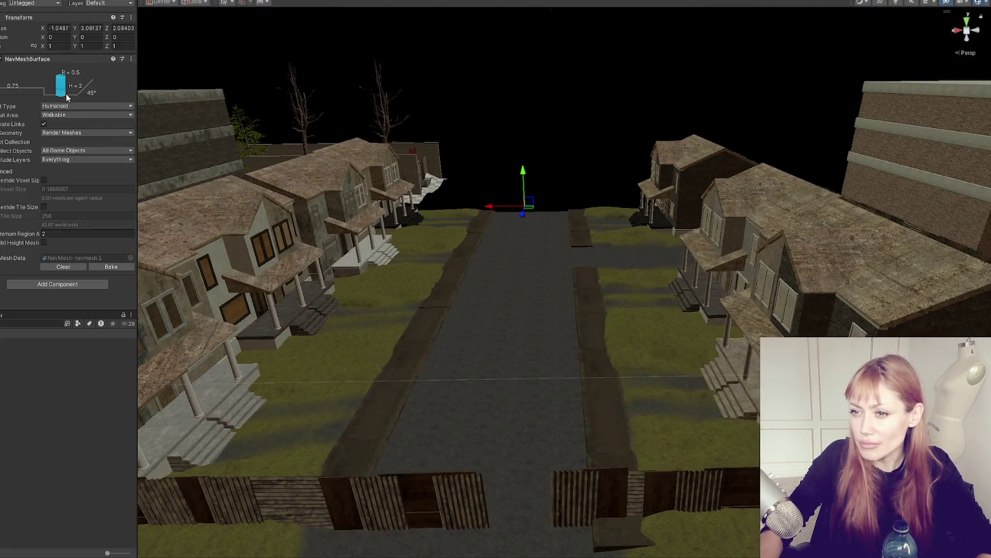
pyautogui.click(463, 309)
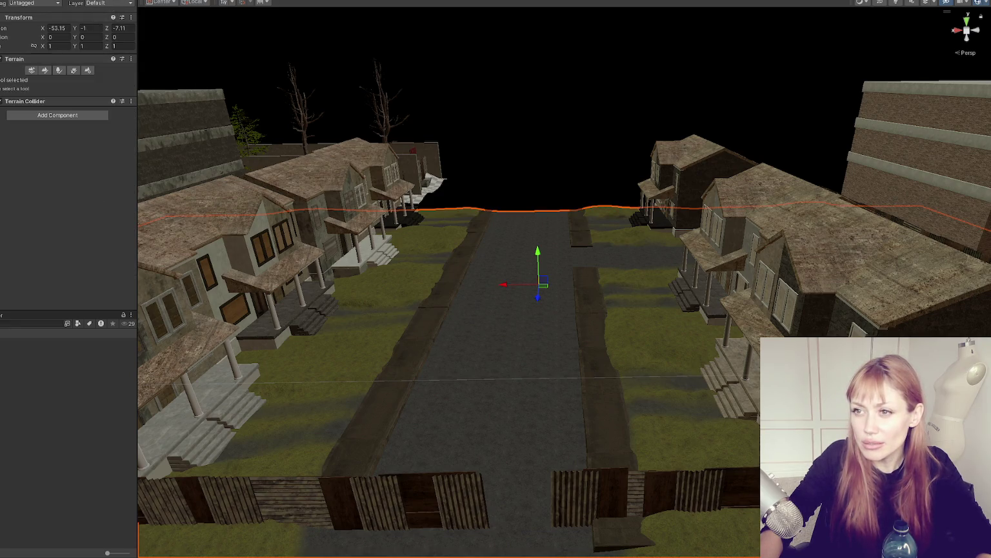
pyautogui.click(501, 195)
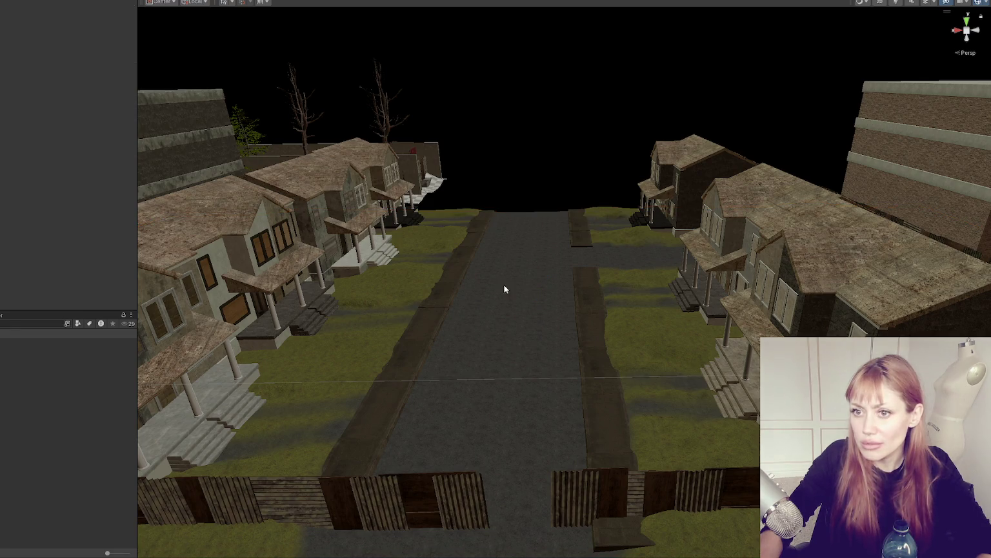
pyautogui.click(452, 352)
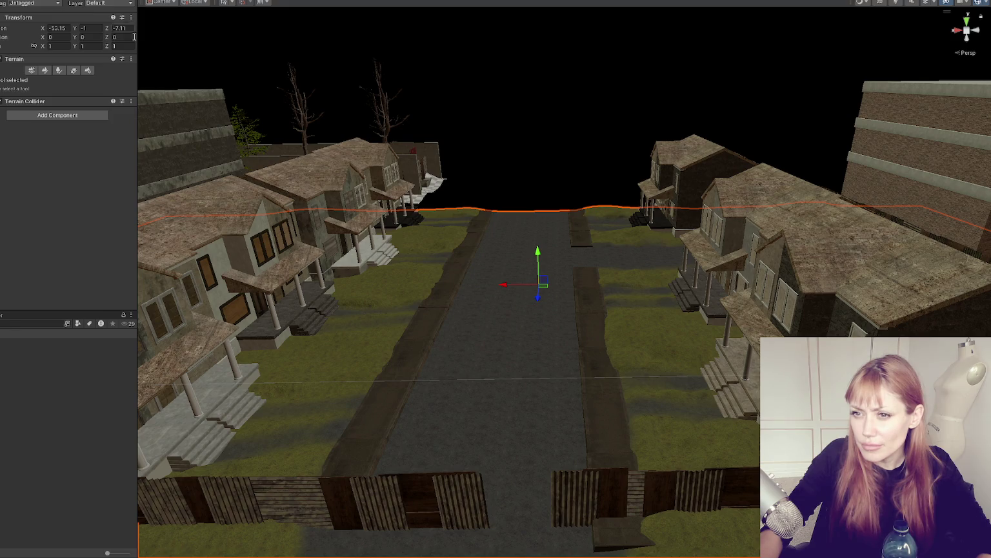
pyautogui.click(445, 335)
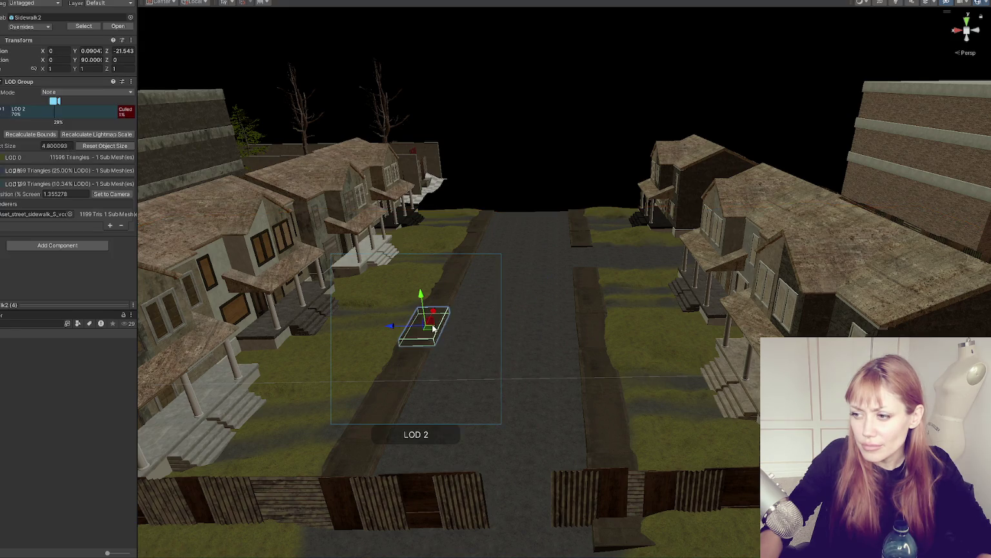
# Mark the sidewalk group and both rows of houses Static, including their children
pyautogui.press('f')
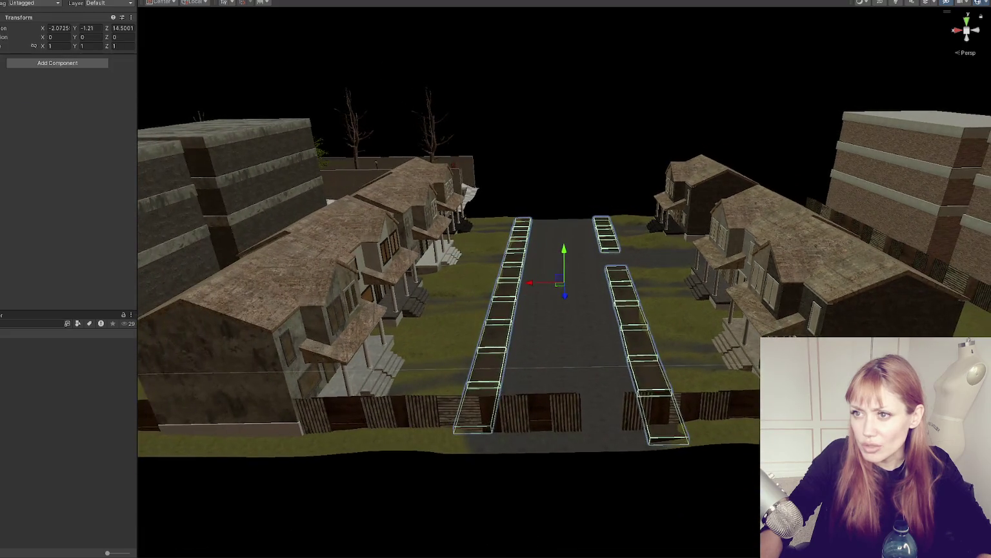
pyautogui.press('Delete')
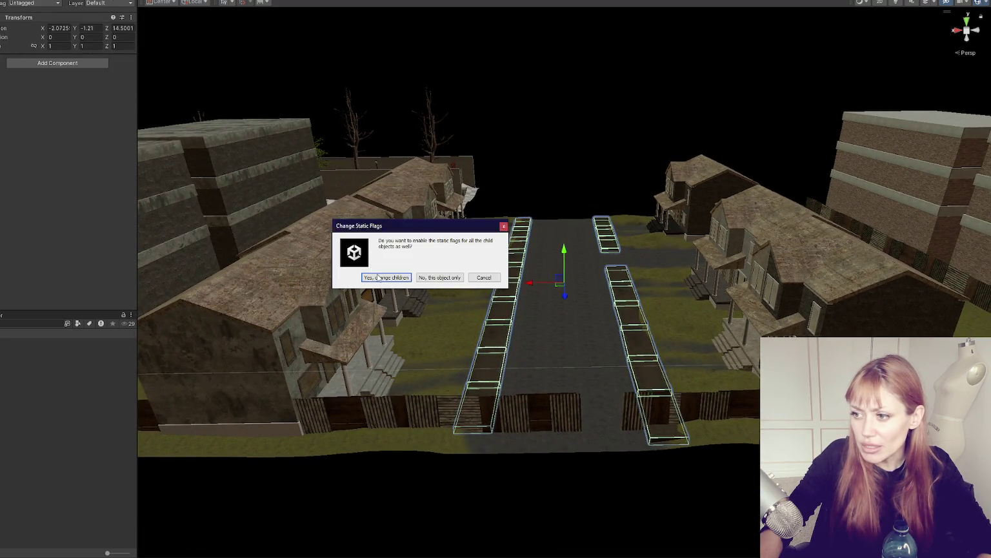
pyautogui.click(378, 278)
pyautogui.click(349, 261)
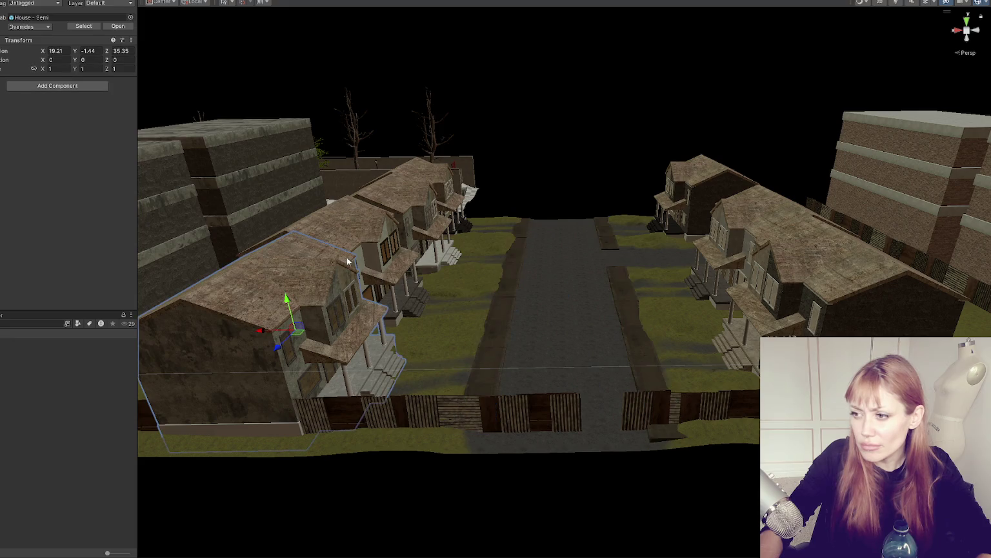
pyautogui.keyDown('shift'); pyautogui.click(707, 187); pyautogui.keyUp('shift')
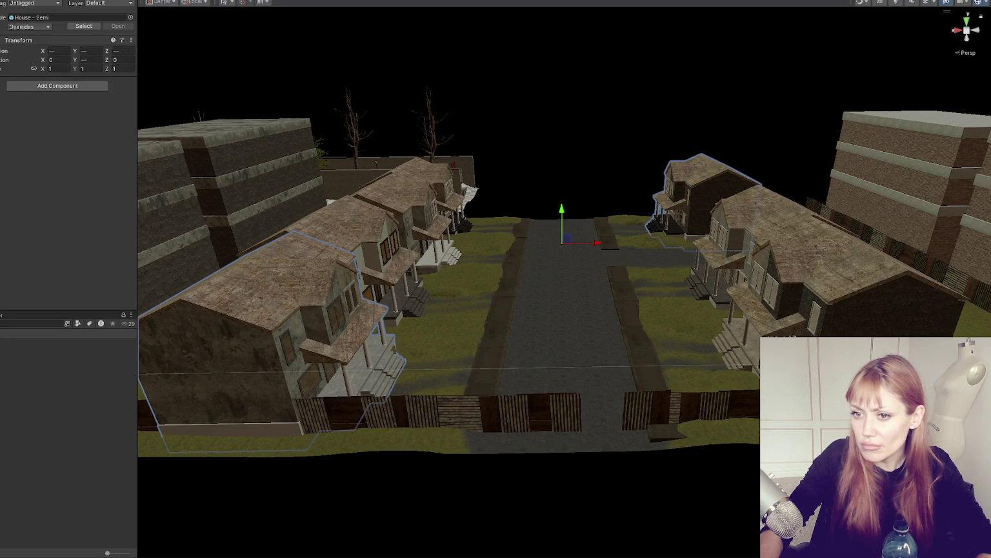
pyautogui.keyDown('shift'); pyautogui.click(695, 201); pyautogui.keyUp('shift')
pyautogui.click(118, 2)
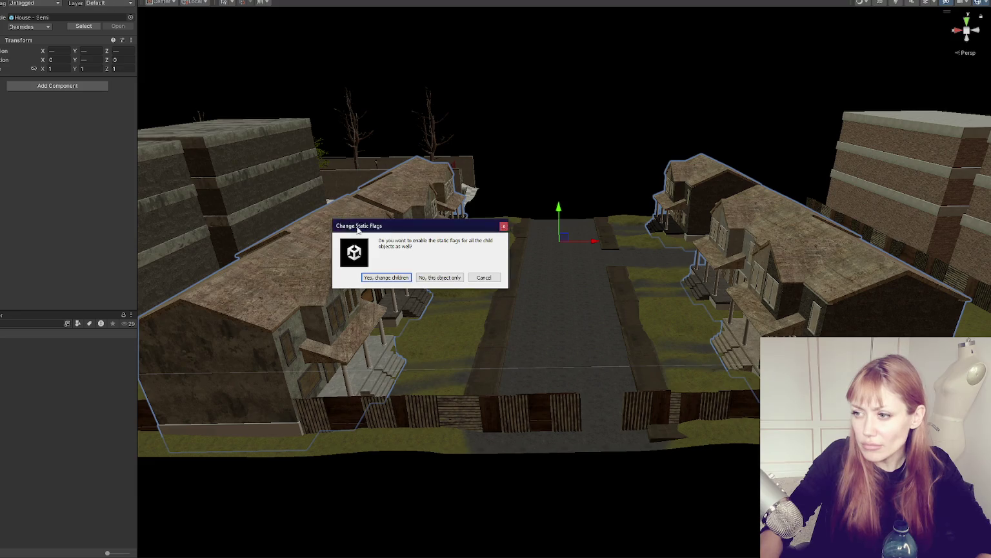
pyautogui.click(386, 277)
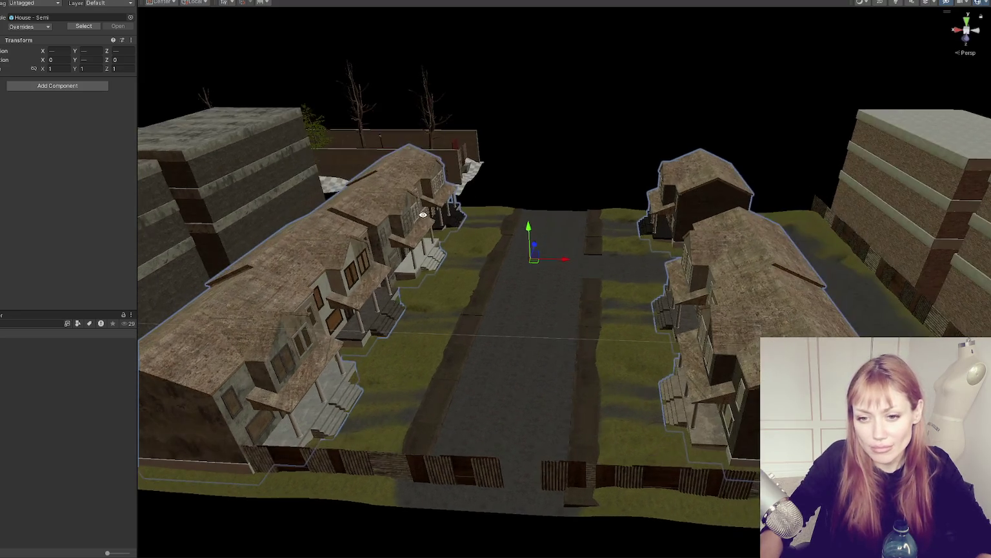
# Rebake the NavMesh from the NavMeshSurface object, then exit the edited prefab
pyautogui.moveTo(423, 214)
pyautogui.mouseDown()
pyautogui.moveTo(427, 275)
pyautogui.moveTo(466, 221)
pyautogui.moveTo(417, 253)
pyautogui.mouseUp()
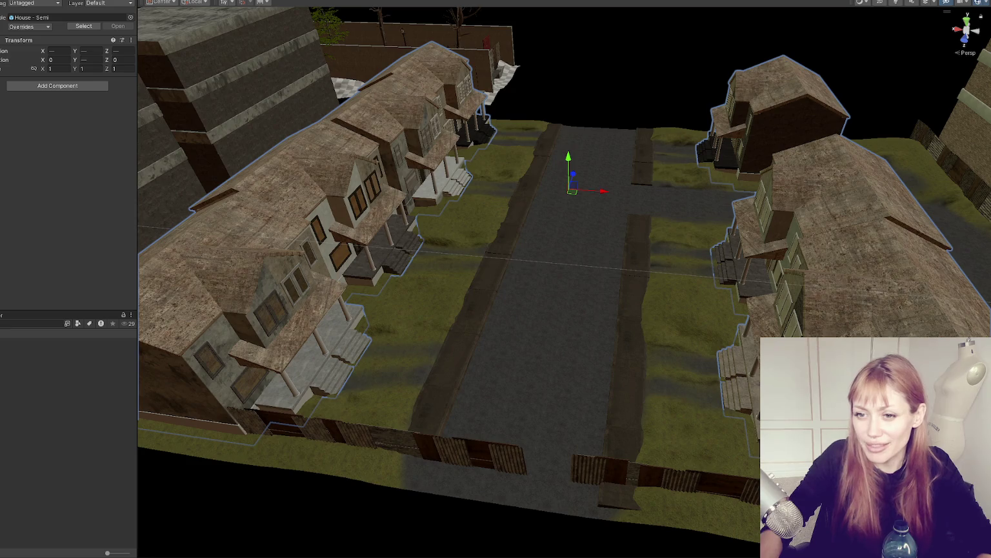
pyautogui.click(920, 169)
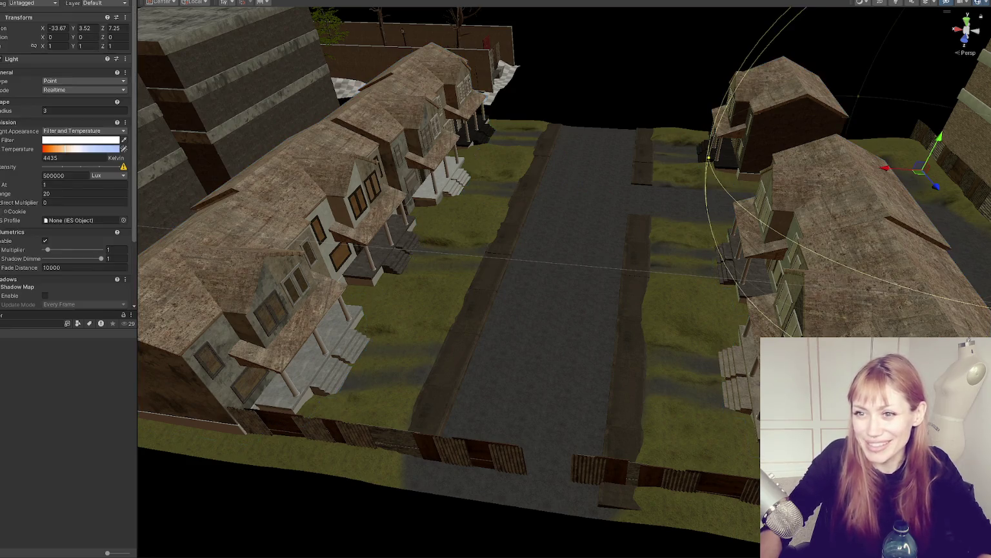
pyautogui.click(584, 168)
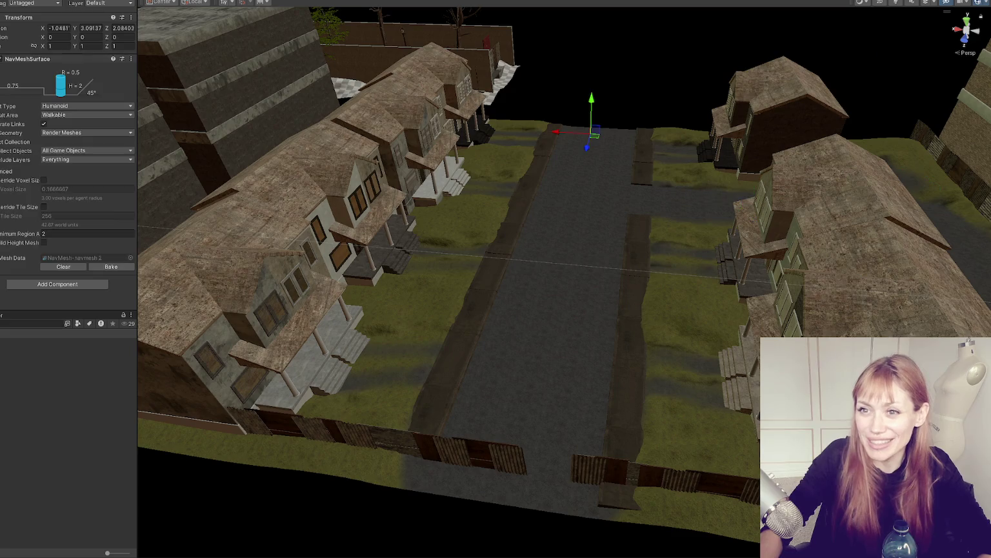
pyautogui.click(117, 267)
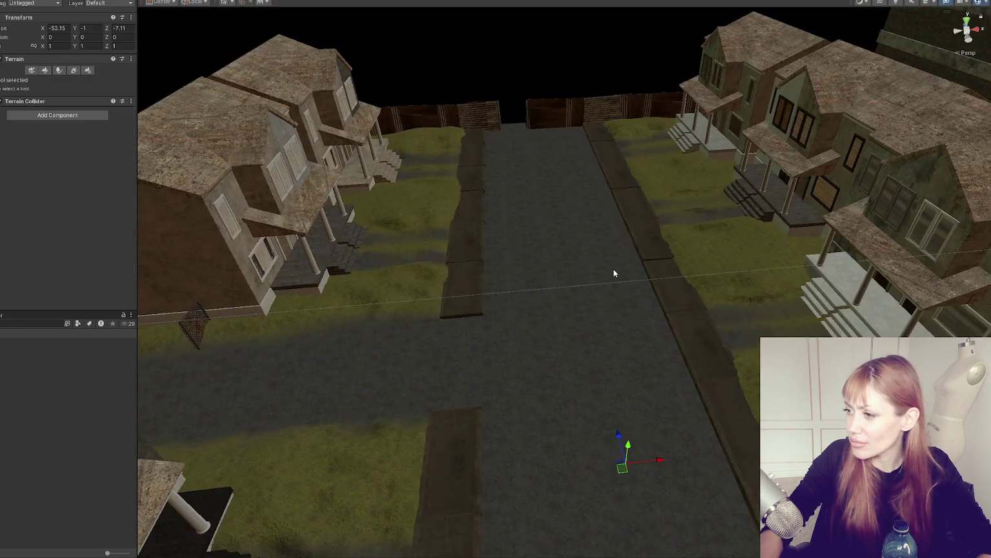
pyautogui.click(659, 281)
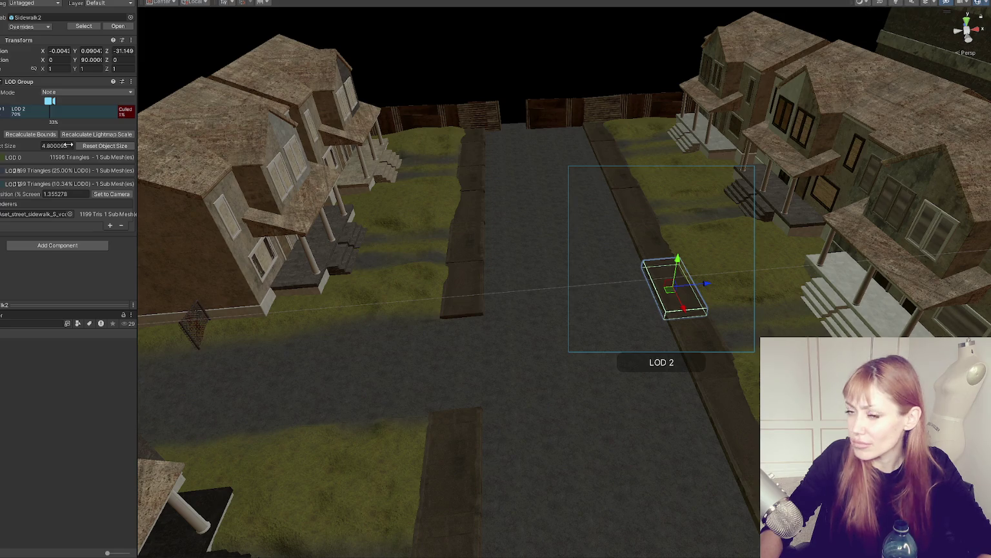
pyautogui.hotkey('ctrl', 'p')
# Save the modified prefab, check its Overrides list, and run the game from Title.unity
pyautogui.click(401, 277)
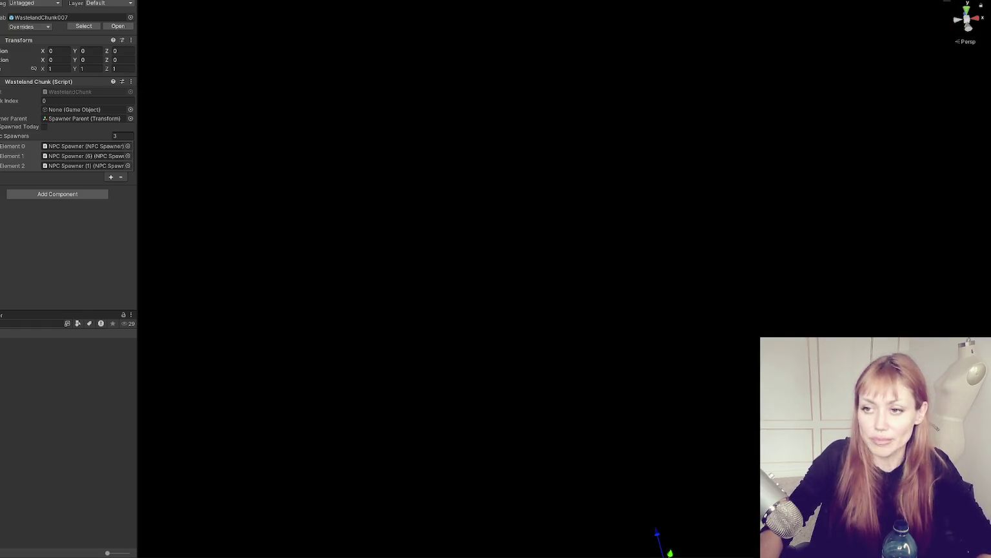
pyautogui.click(42, 28)
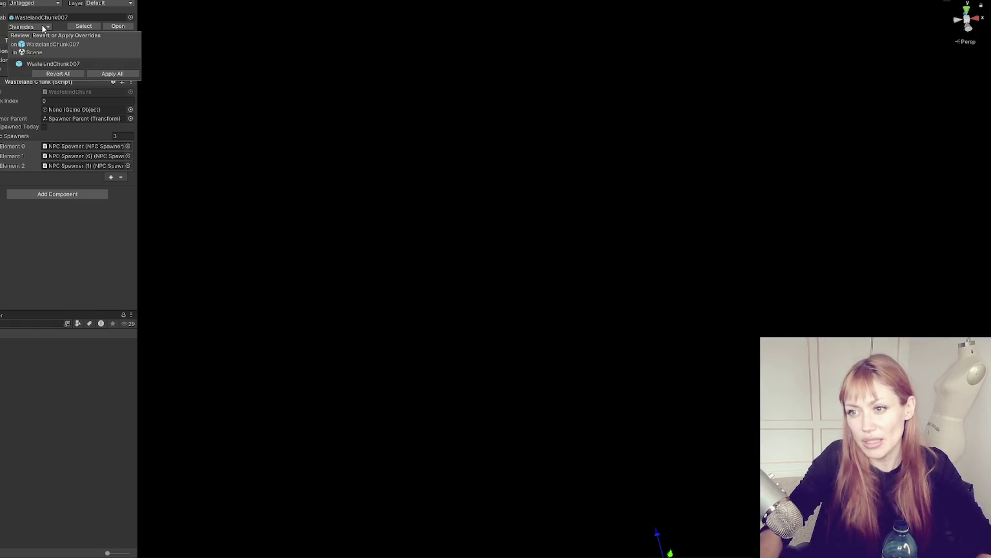
pyautogui.click(74, 246)
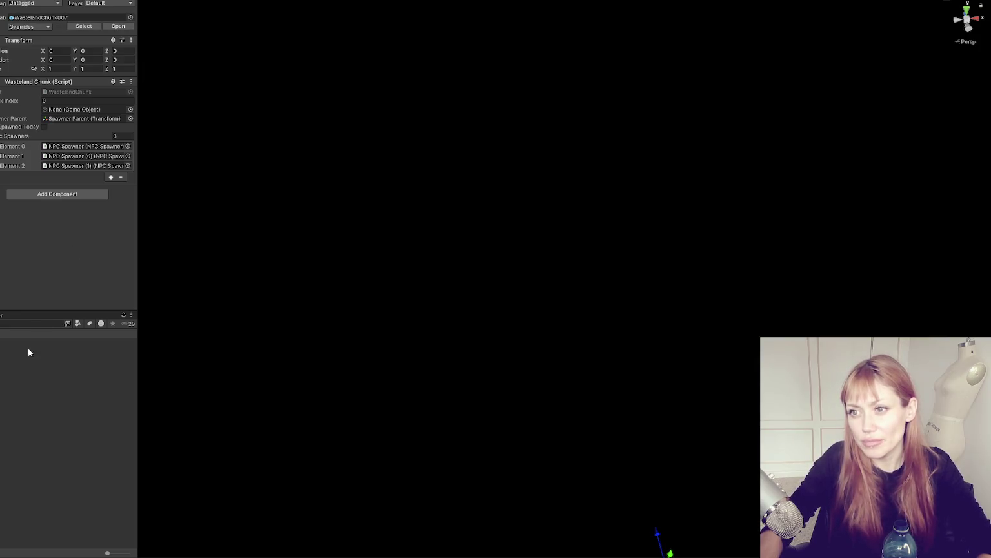
pyautogui.click(7, 434)
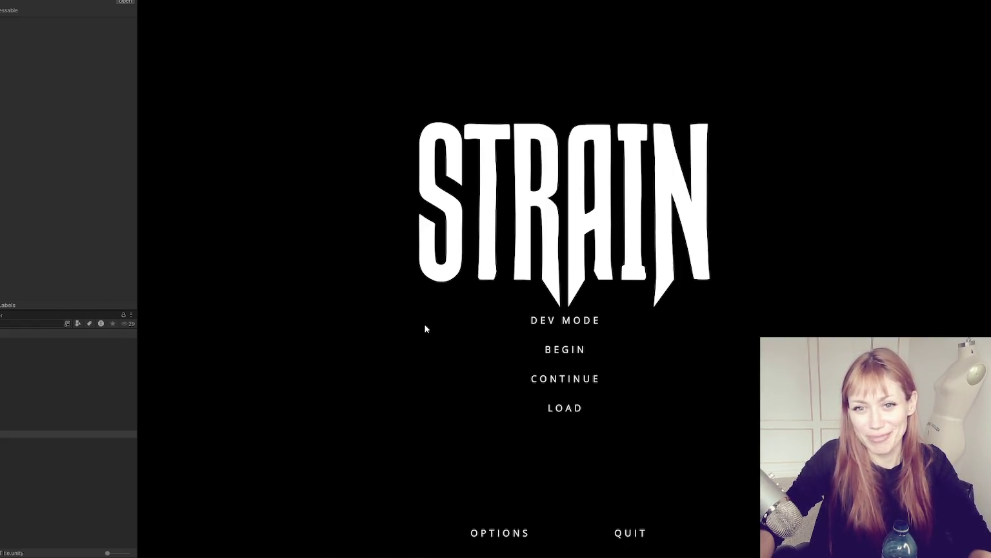
# Choose DEV MODE on the STRAIN title screen to load into the fenced base
pyautogui.click(579, 321)
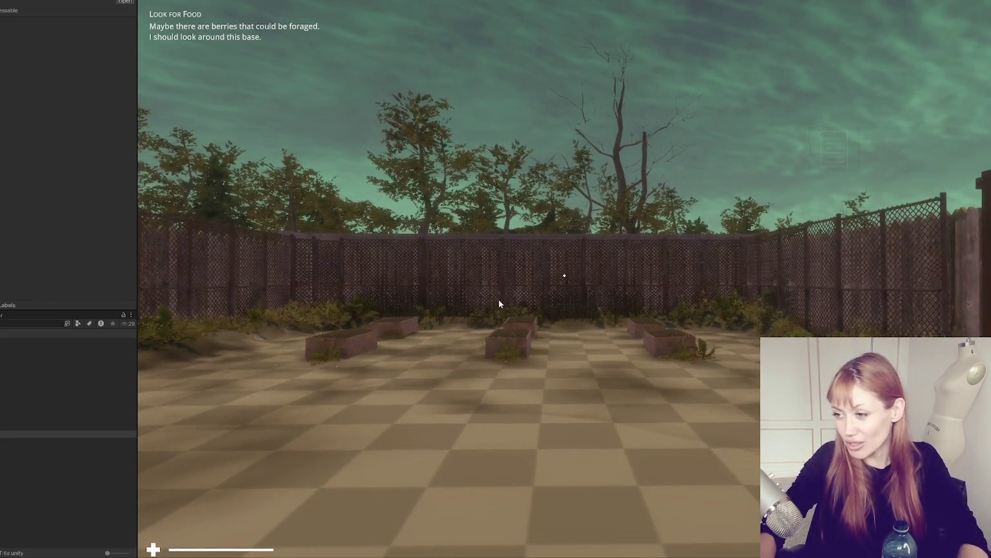
# Walk down the snowy alley onto the house-lined street, briefly pausing to view tasks
pyautogui.press('w')
pyautogui.press('w')
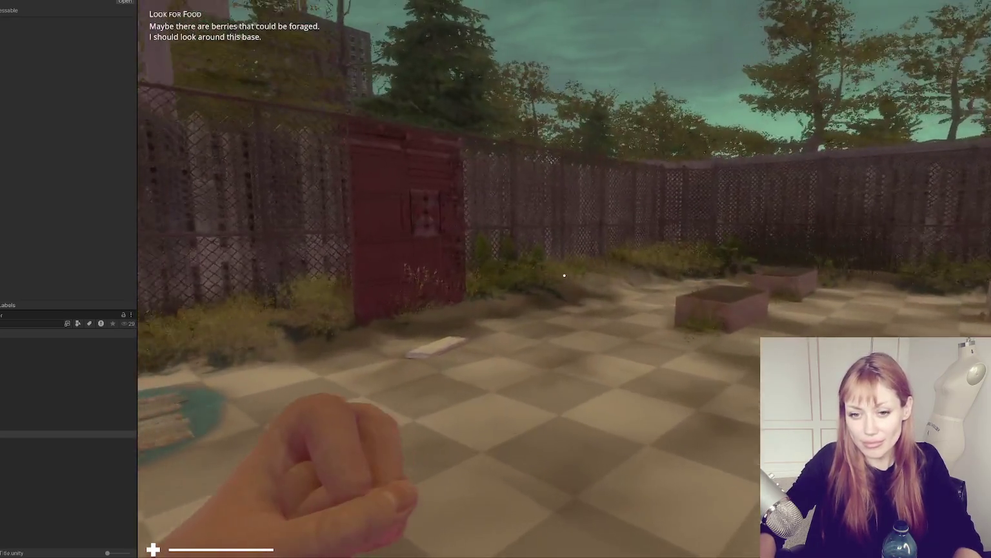
pyautogui.press('w')
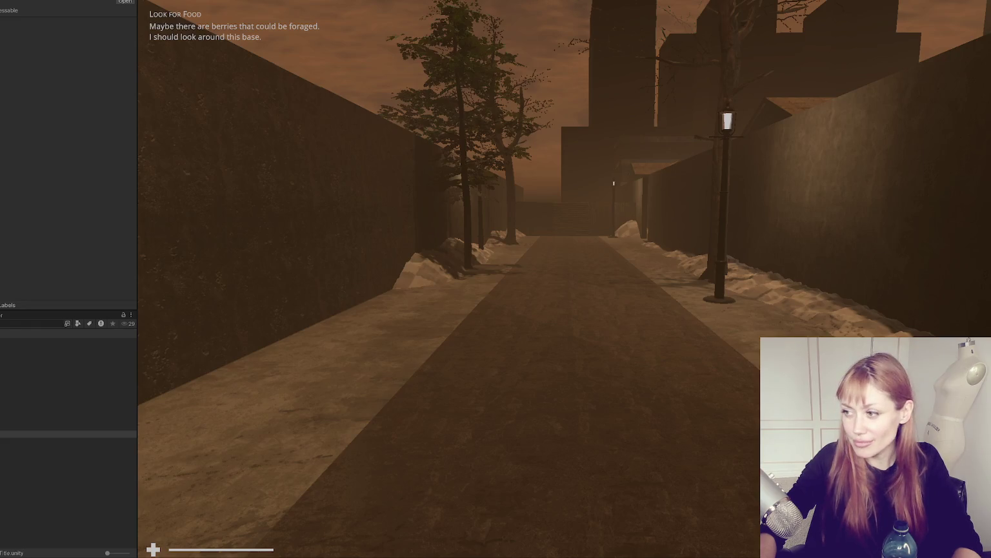
pyautogui.press('w')
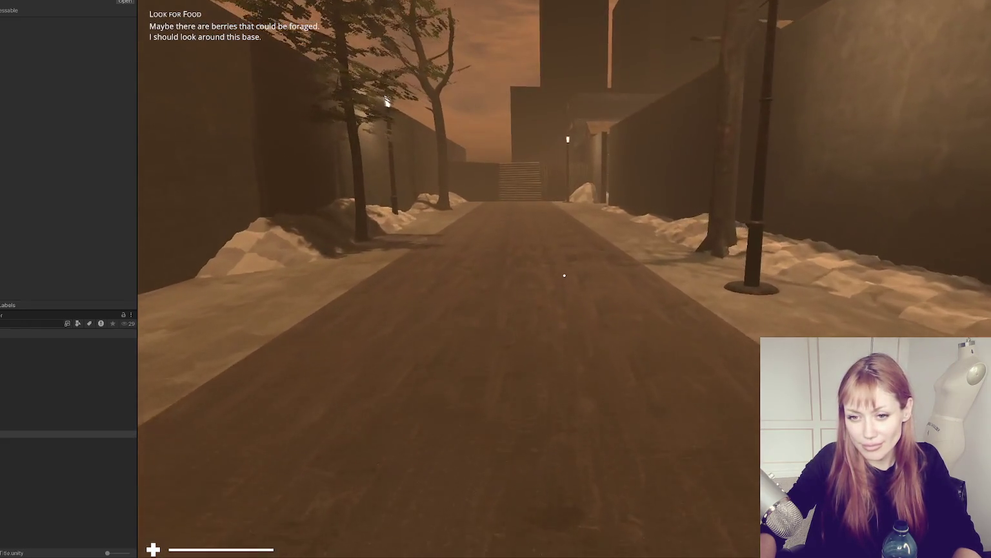
pyautogui.press('w')
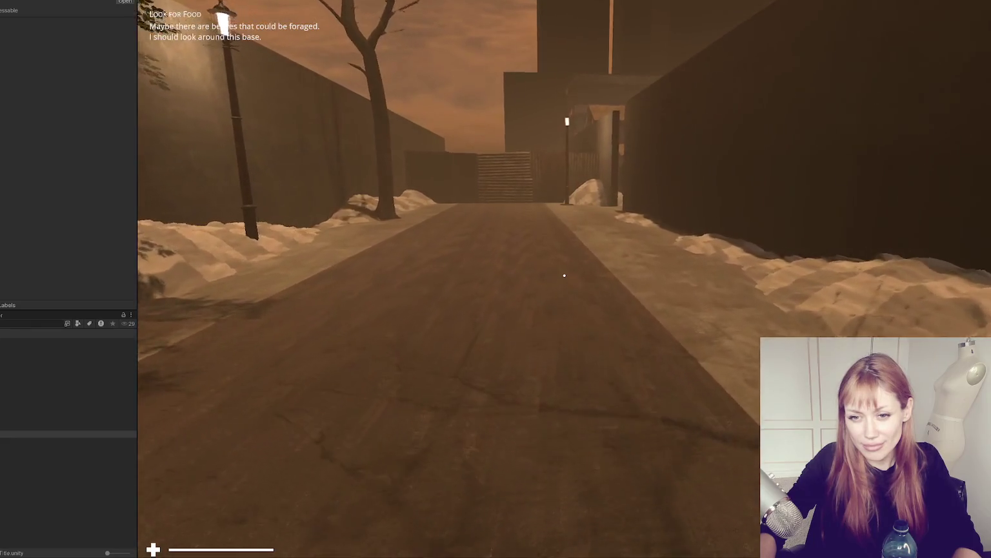
pyautogui.press('w')
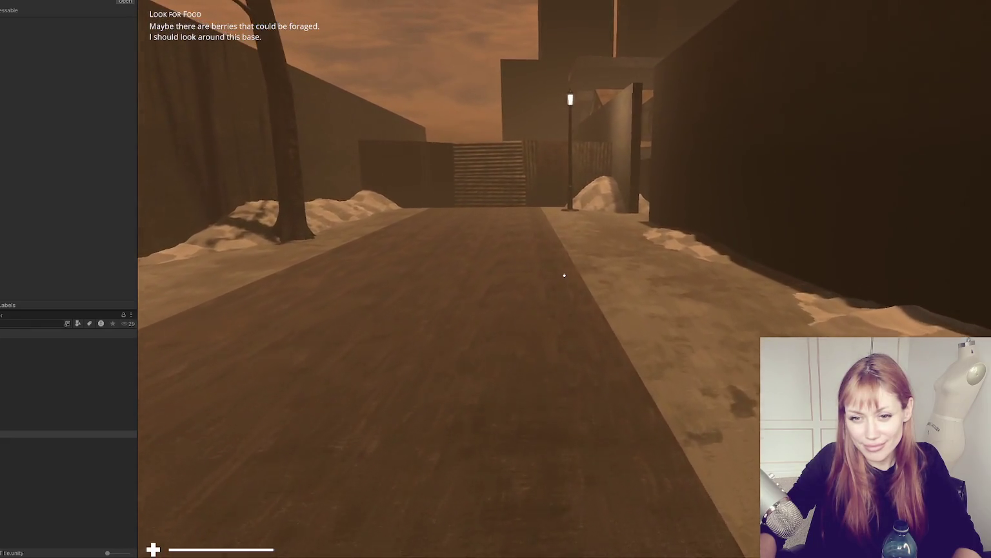
pyautogui.press('w')
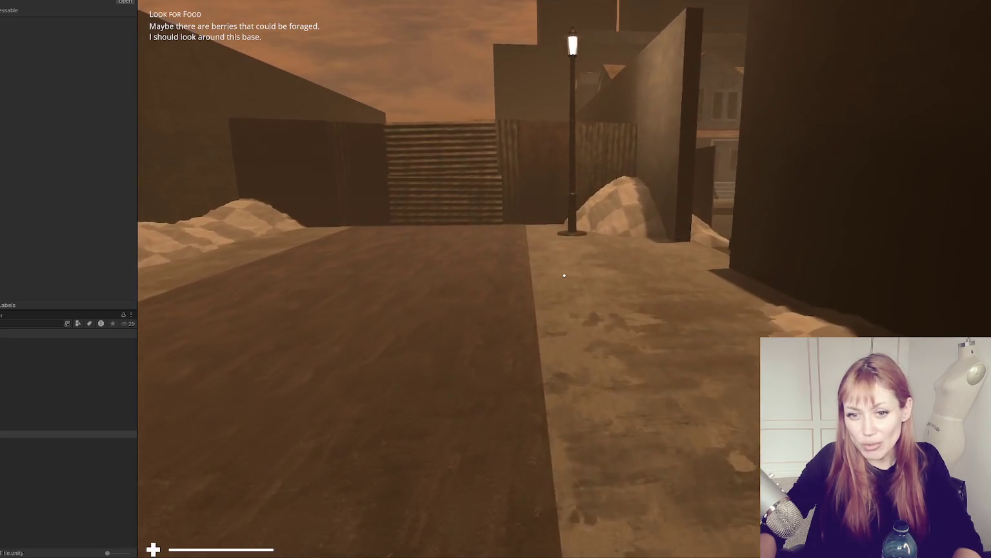
pyautogui.press('w')
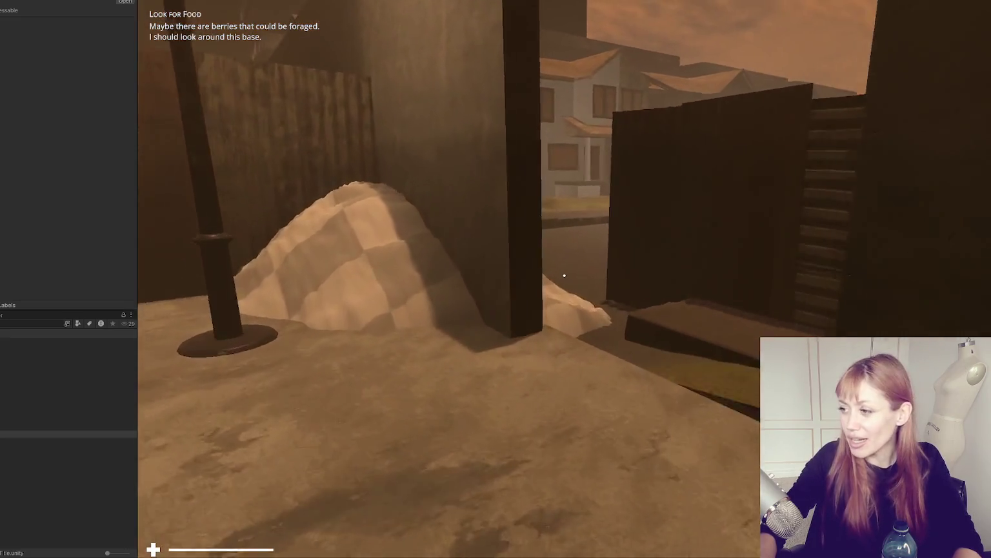
pyautogui.press('w')
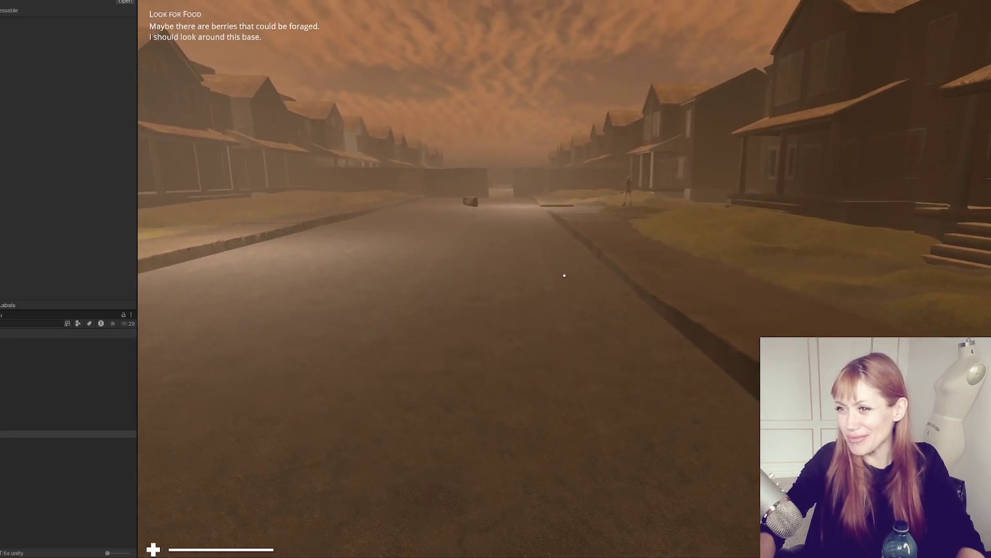
pyautogui.press('Escape')
pyautogui.moveTo(134, 123); pyautogui.dragTo(7, 131)
pyautogui.press('Escape')
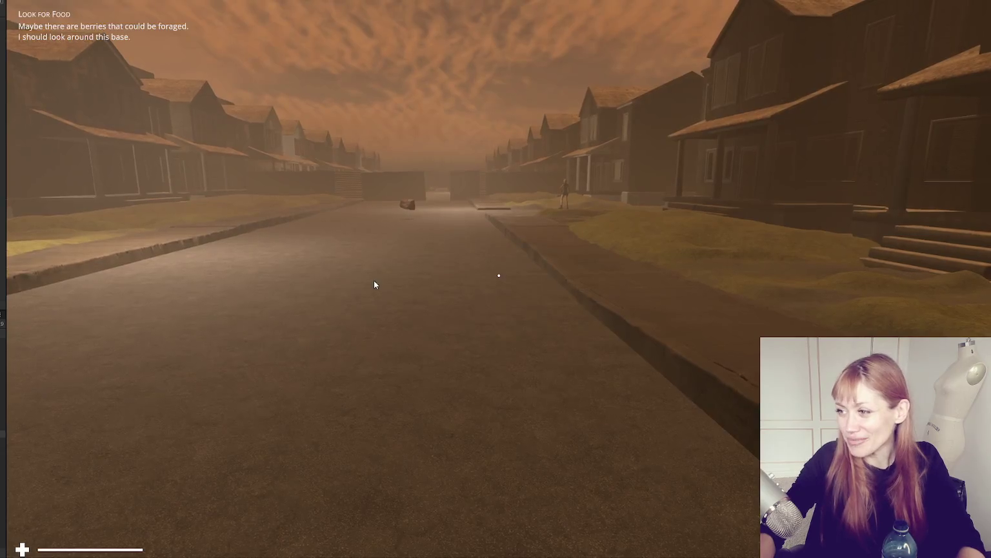
# Walk up to the masked NPCs in the side alley, then back away from them
pyautogui.press('w')
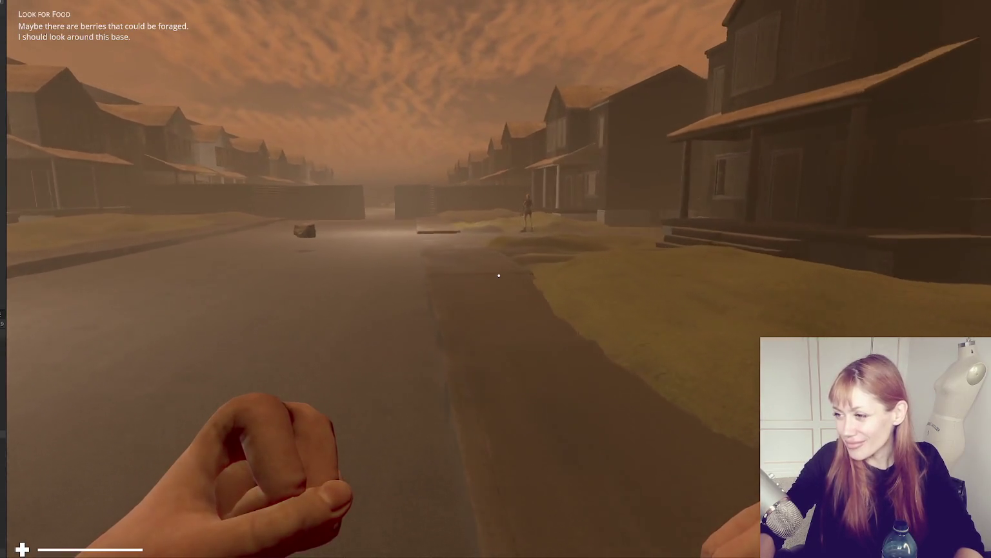
pyautogui.press('w')
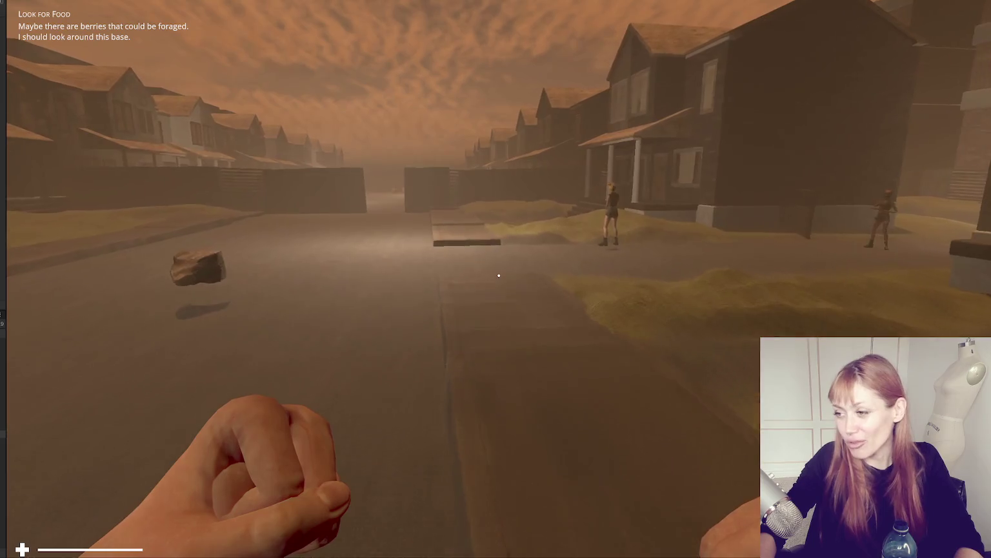
pyautogui.press('w')
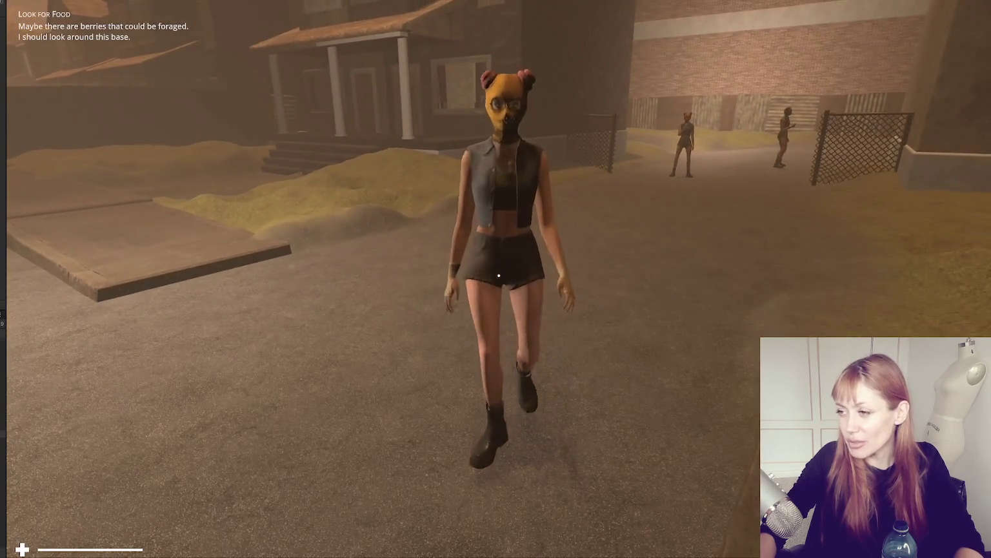
pyautogui.press('w')
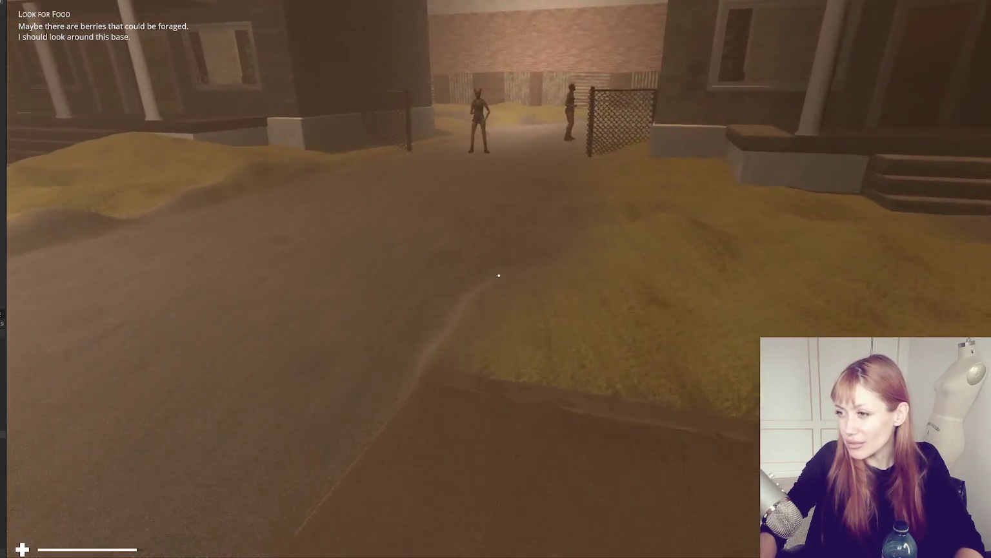
pyautogui.press('w')
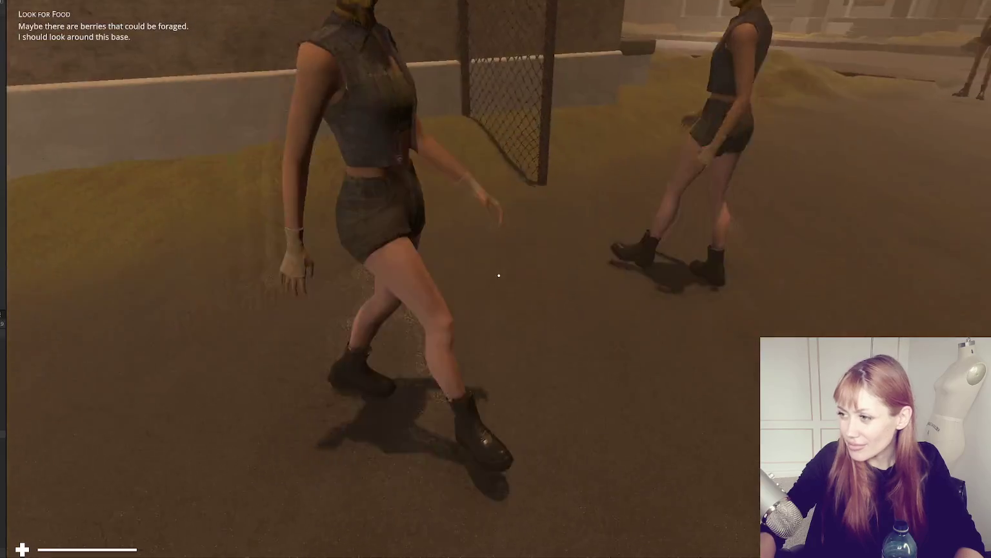
pyautogui.hotkey('shift', 's')
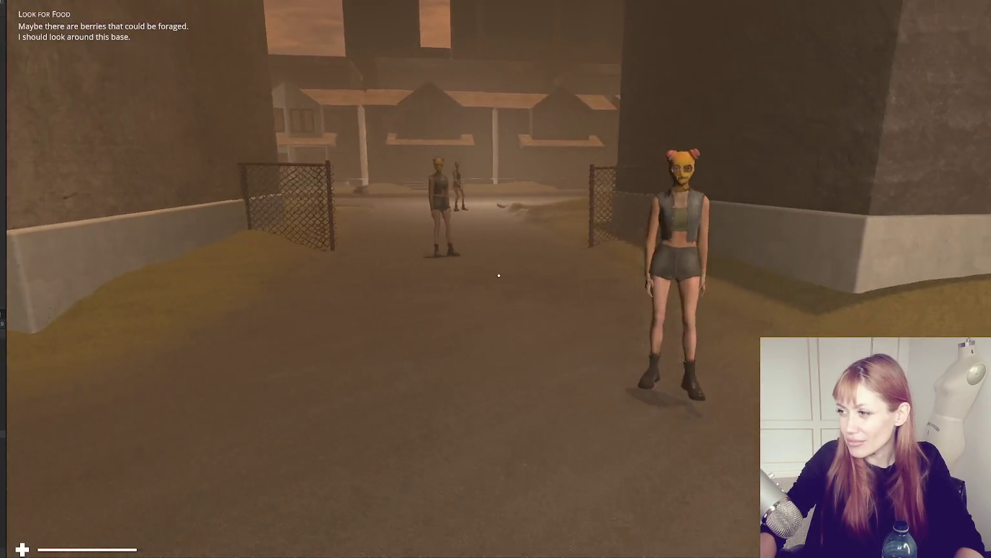
pyautogui.press('s')
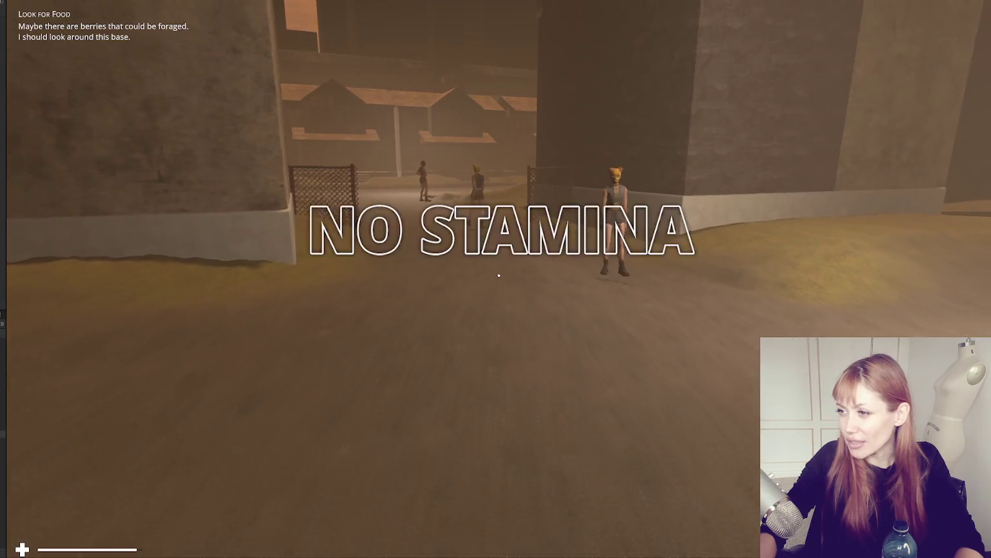
pyautogui.press('s')
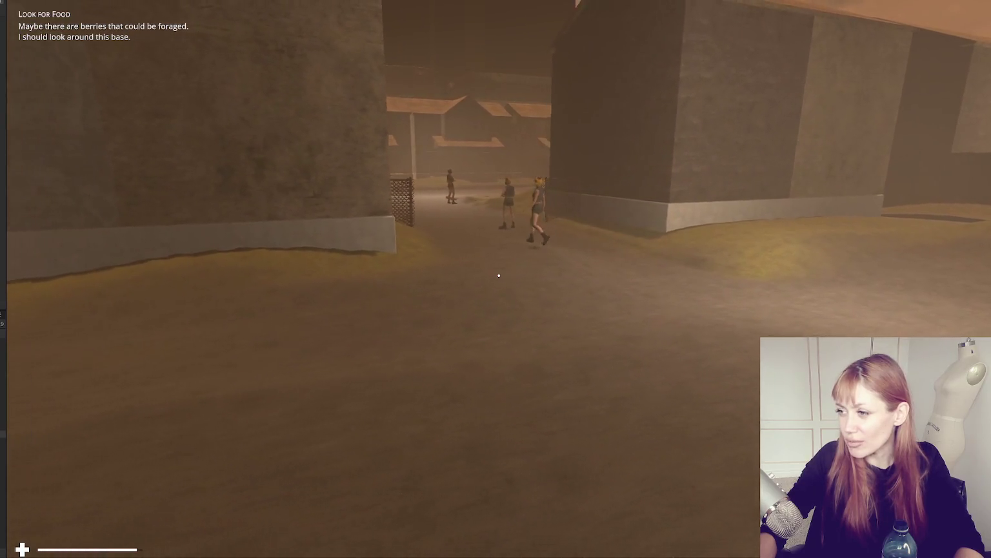
# Circle the building to the fenced gateway, watch the NPCs by the wall, then pause
pyautogui.press('w')
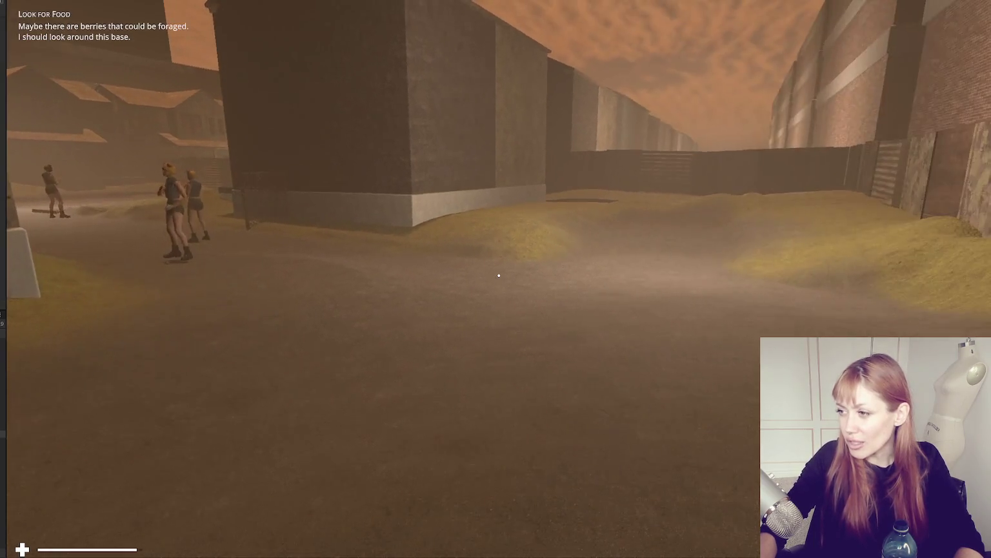
pyautogui.press('w')
pyautogui.press('w')
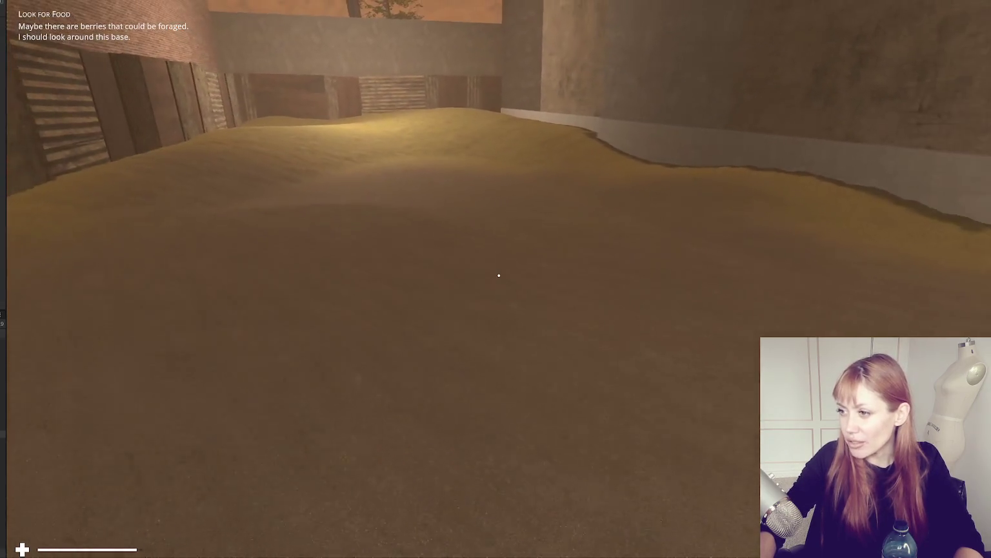
pyautogui.press('w')
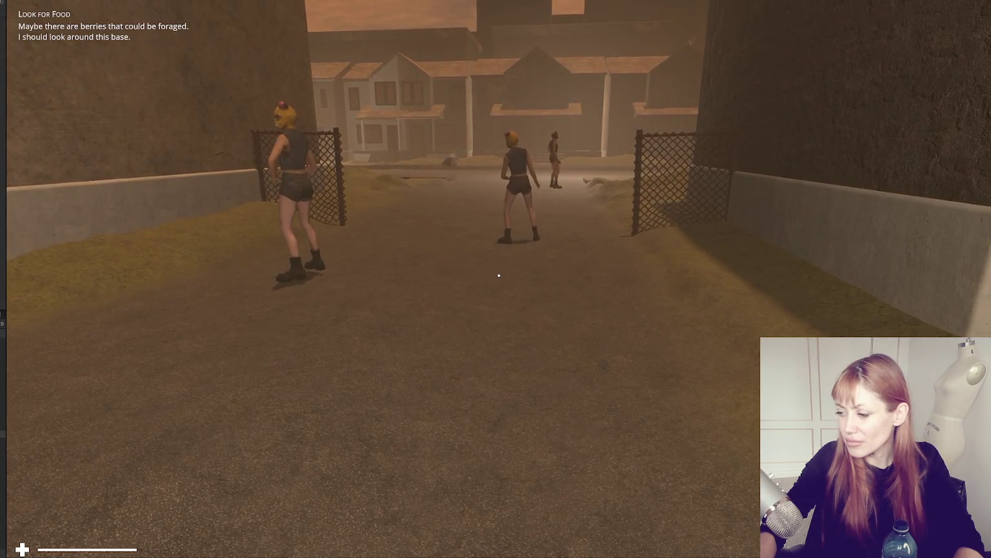
pyautogui.press('w')
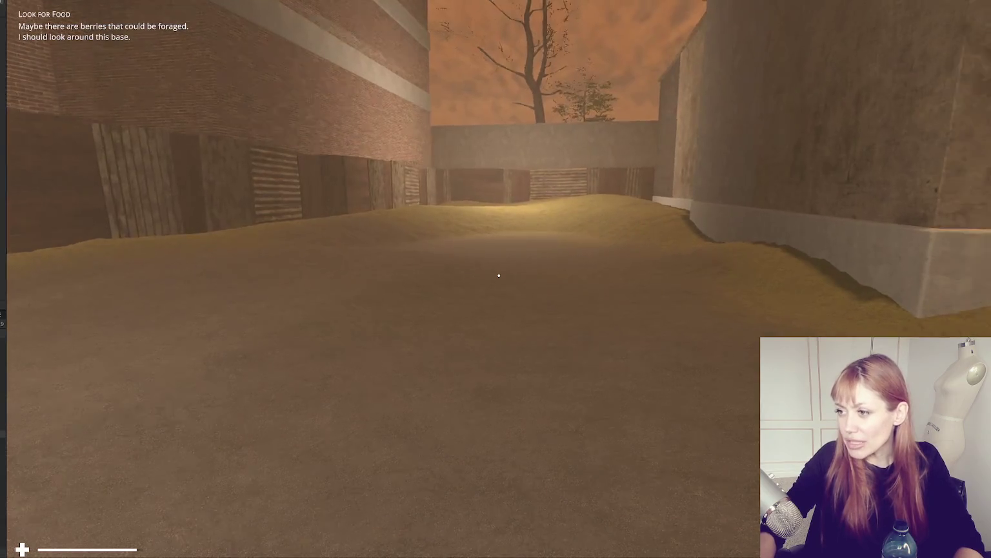
pyautogui.press('s')
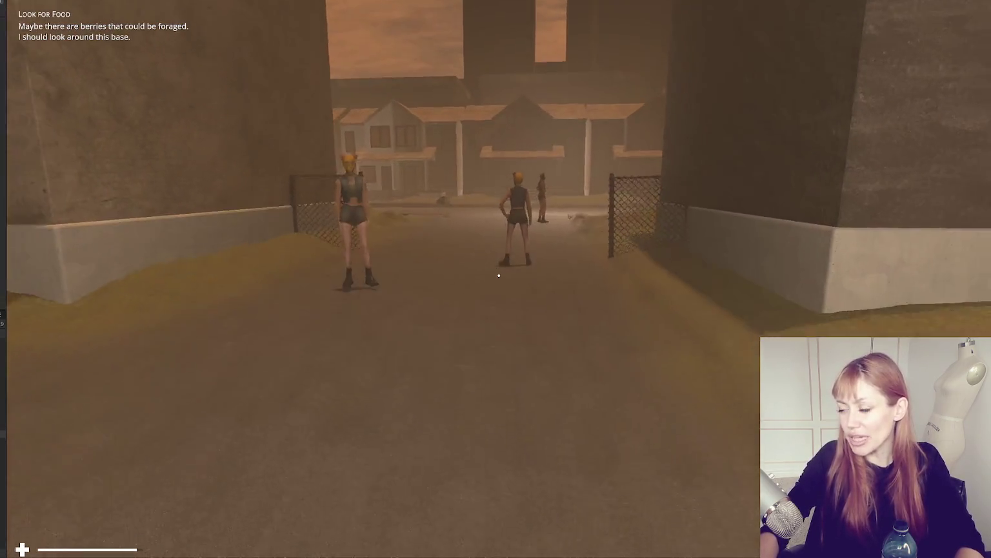
pyautogui.press('w')
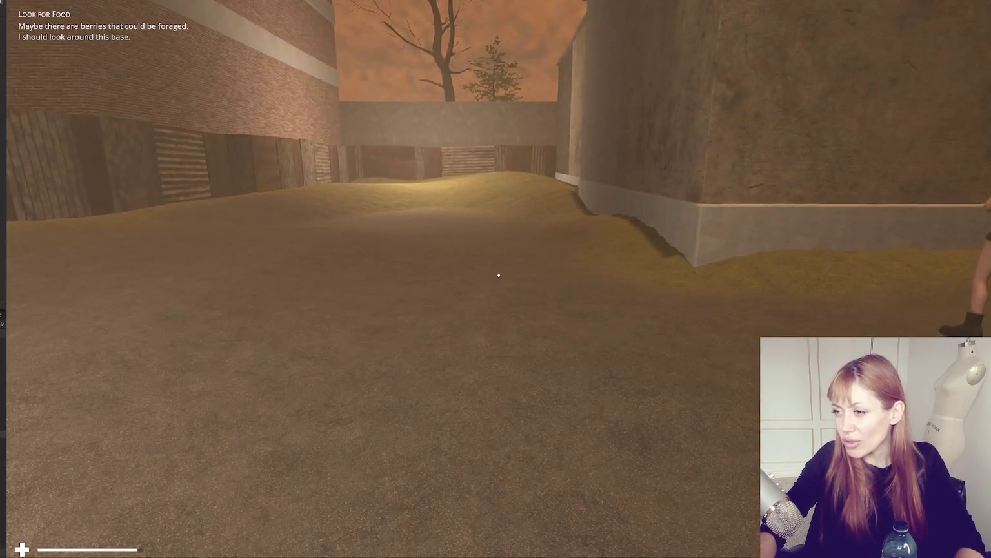
pyautogui.press('w')
pyautogui.press('w')
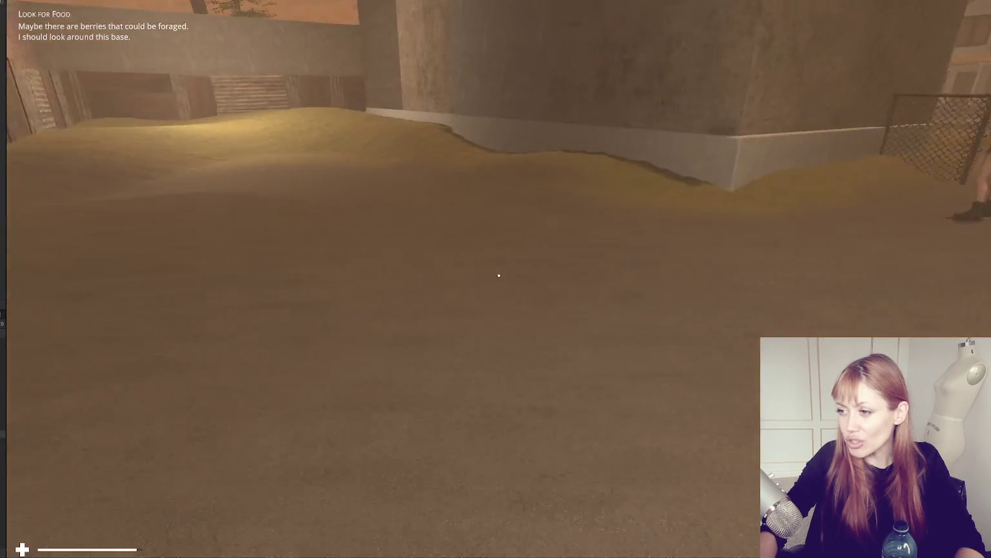
pyautogui.press('w')
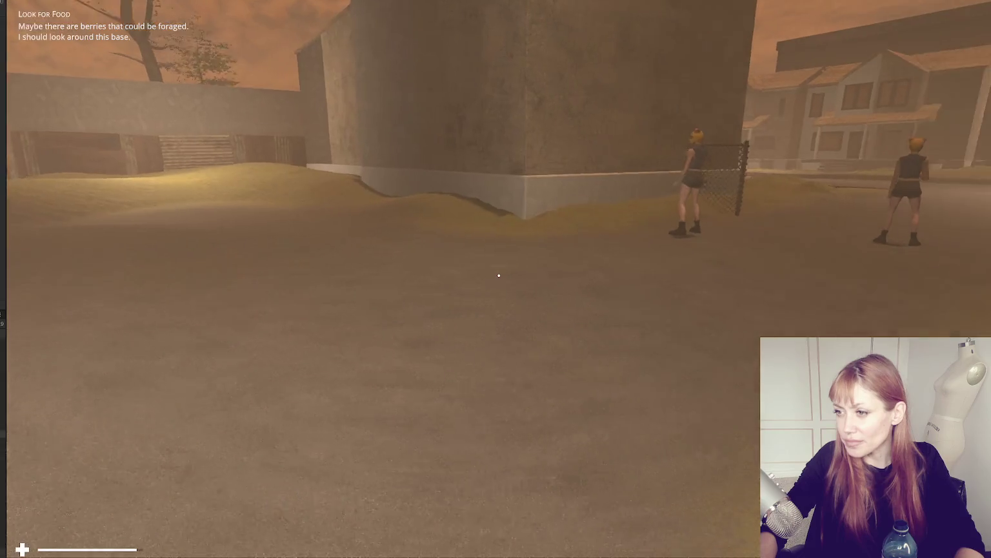
pyautogui.press('s')
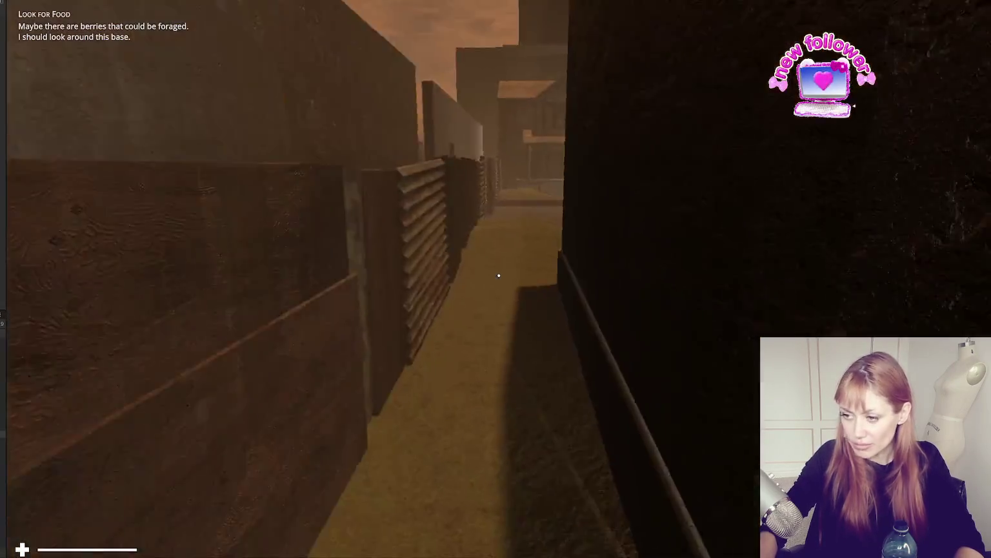
pyautogui.moveTo(499, 276)
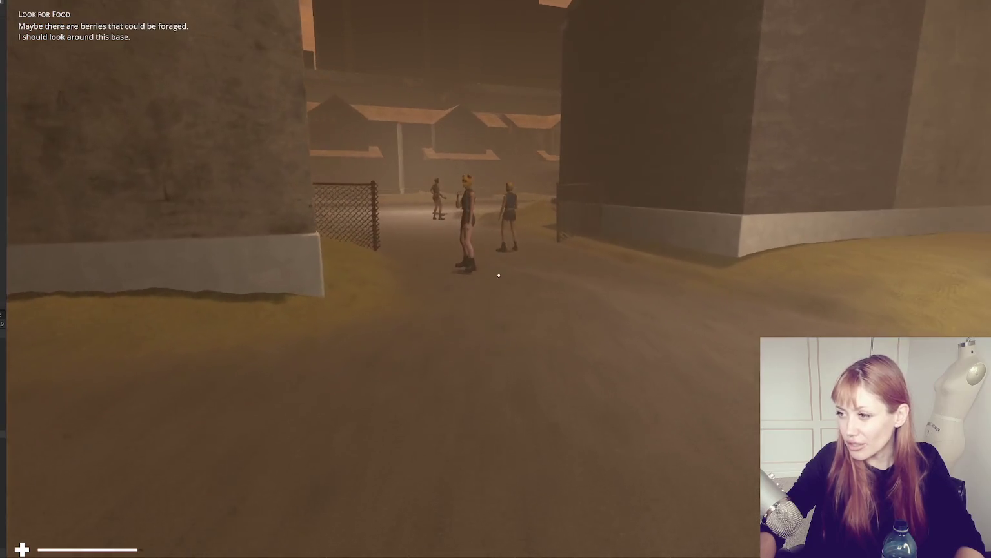
pyautogui.press('Escape')
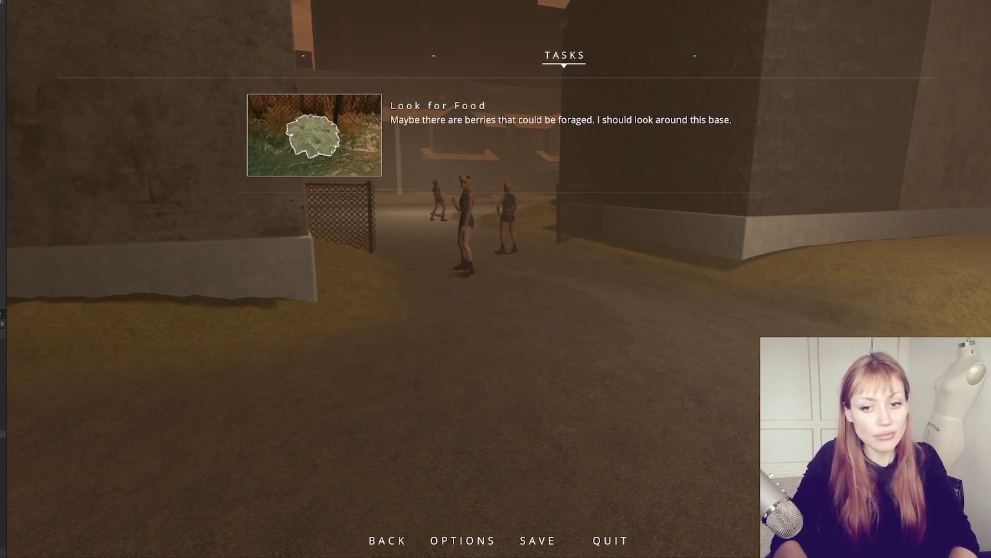
# Close the pause menu showing the Look for Food task and resume play
pyautogui.press('Escape')
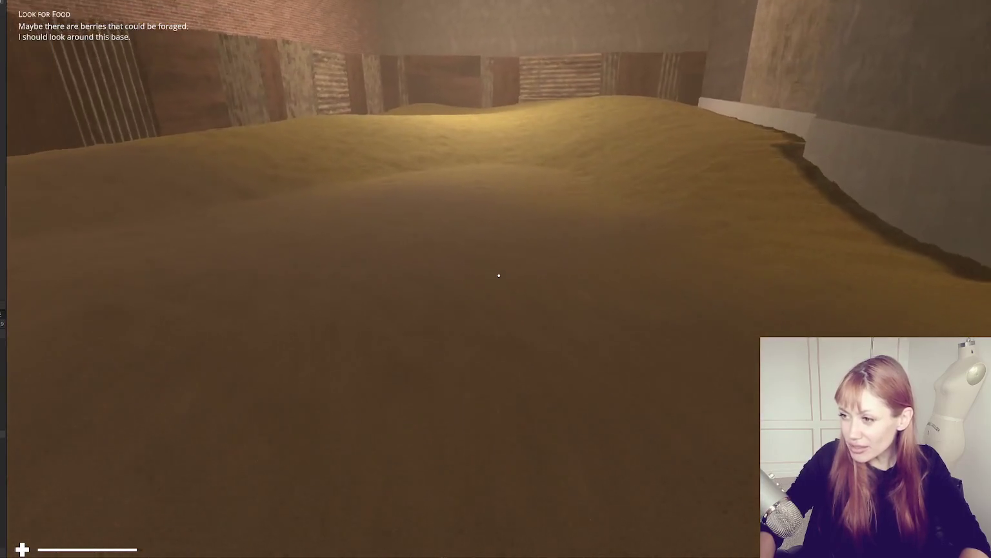
# Pause the game again and stop Play mode to return to the editor
pyautogui.press('Escape')
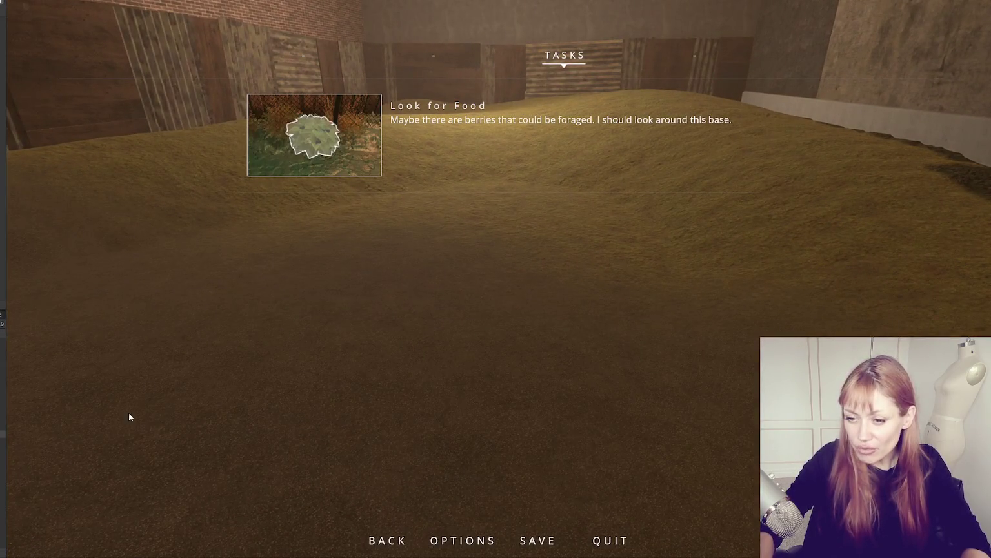
pyautogui.hotkey('ctrl', 'p')
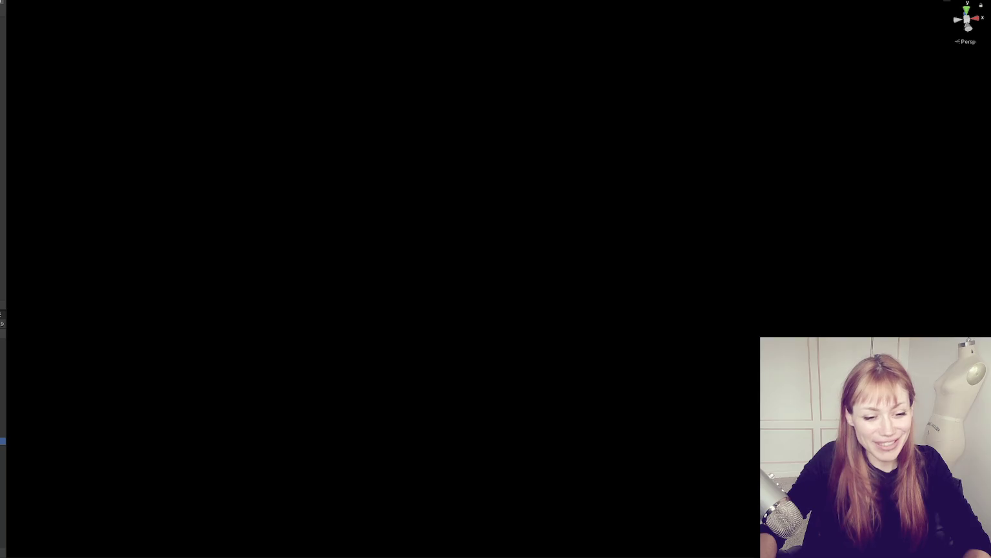
# Frame WastelandChunk007, orbit toward the back fence and select its corrugated metal piece
pyautogui.moveTo(4, 133); pyautogui.dragTo(223, 133)
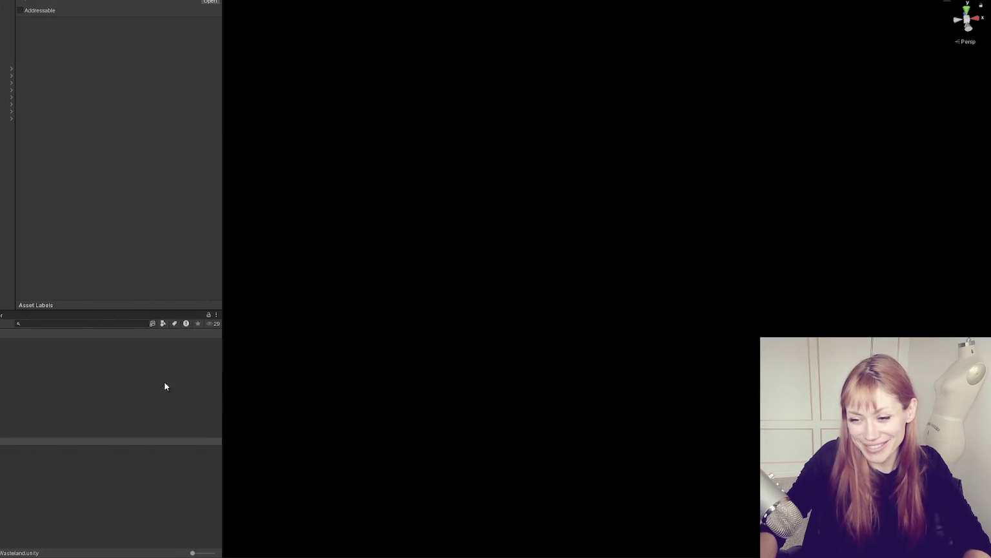
pyautogui.click(6, 111)
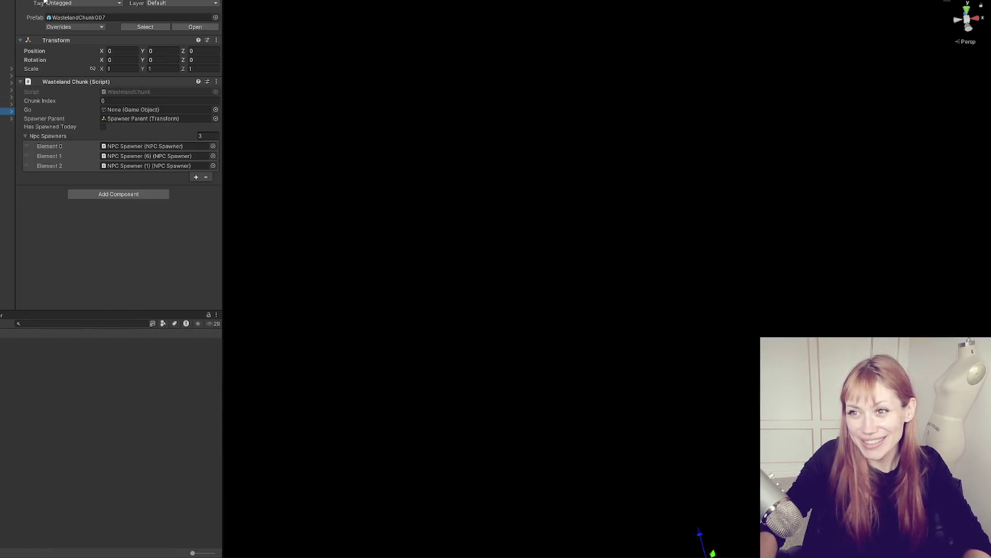
pyautogui.press('f')
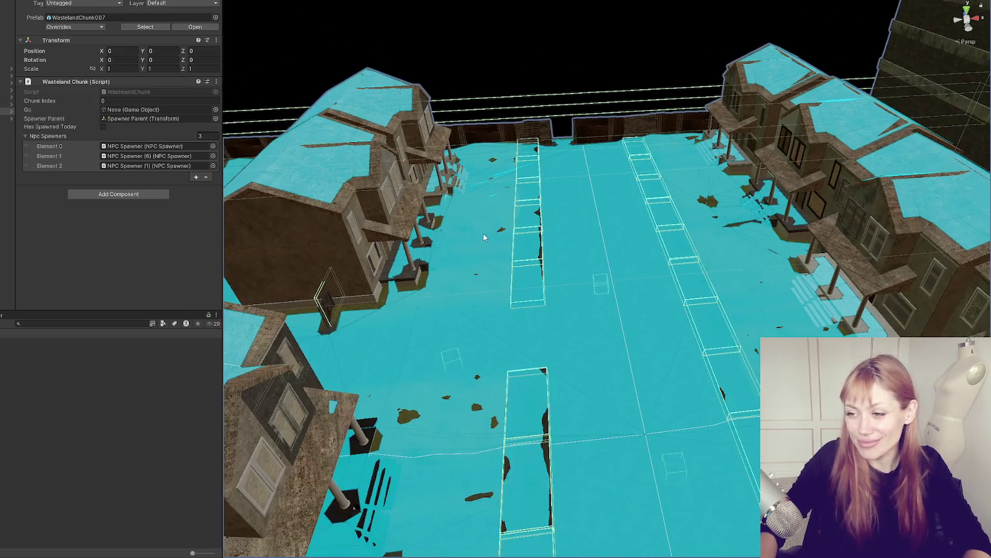
pyautogui.scroll(-3, 596, 222)
pyautogui.moveTo(596, 221)
pyautogui.mouseDown()
pyautogui.moveTo(399, 232)
pyautogui.moveTo(779, 221)
pyautogui.moveTo(586, 298)
pyautogui.mouseUp()
pyautogui.moveTo(703, 268)
pyautogui.mouseDown()
pyautogui.moveTo(748, 252)
pyautogui.moveTo(661, 237)
pyautogui.moveTo(863, 228)
pyautogui.moveTo(571, 275)
pyautogui.moveTo(330, 258)
pyautogui.moveTo(151, 279)
pyautogui.moveTo(80, 264)
pyautogui.moveTo(69, 212)
pyautogui.moveTo(279, 223)
pyautogui.moveTo(547, 216)
pyautogui.moveTo(605, 300)
pyautogui.moveTo(696, 257)
pyautogui.mouseUp()
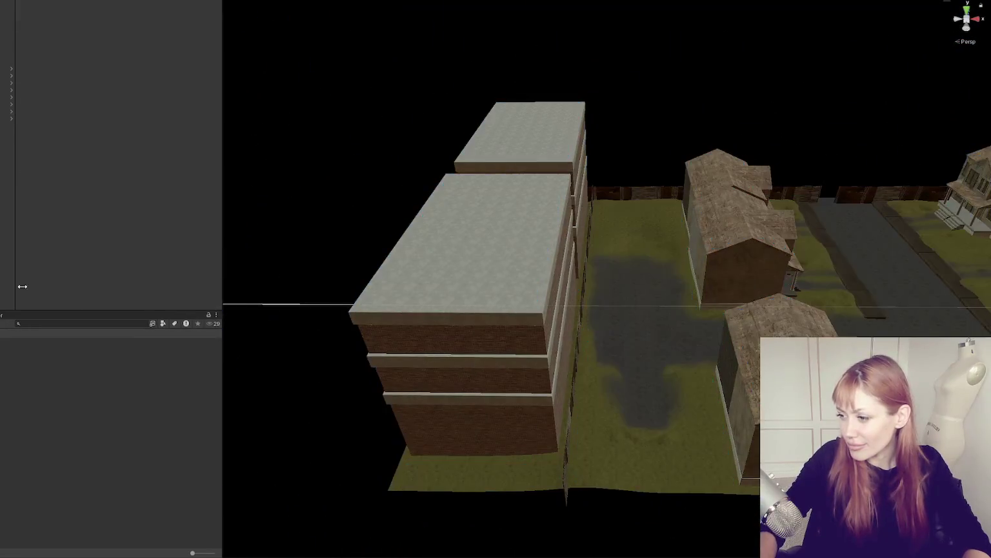
pyautogui.click(651, 192)
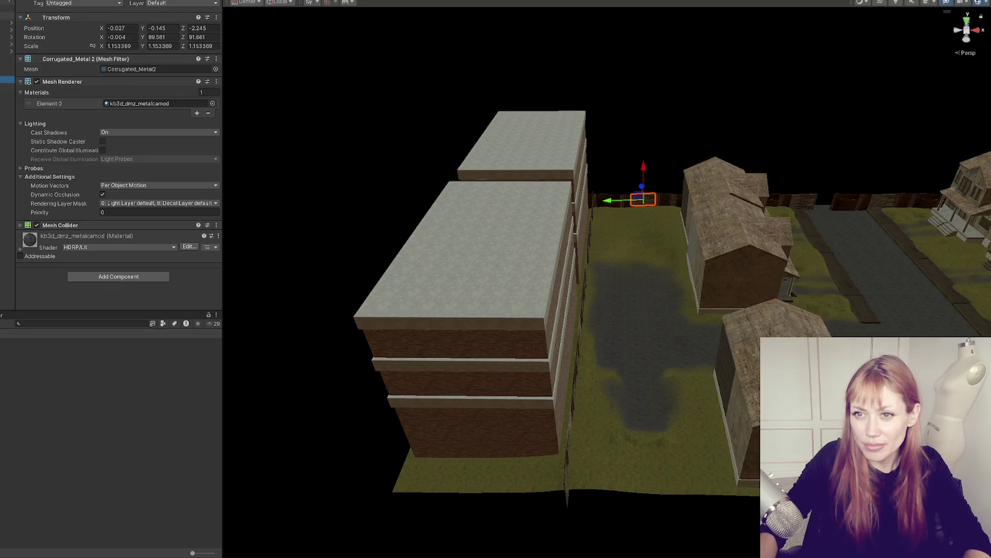
# Add a Cube under the fence prefab and stretch it sideways into a long low wall
pyautogui.click(7, 14)
pyautogui.press('f')
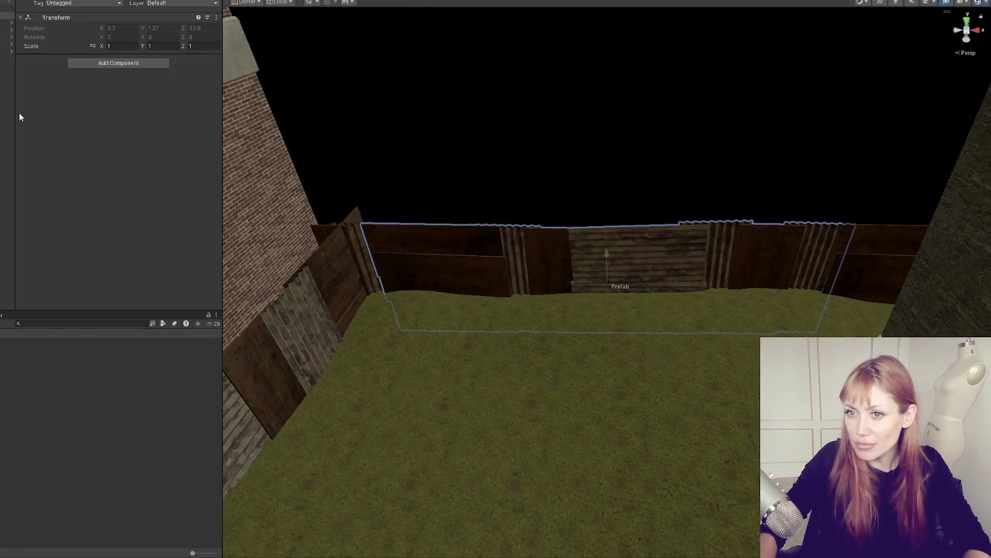
pyautogui.rightClick(21, 117)
pyautogui.moveTo(38, 251)
pyautogui.click(90, 253)
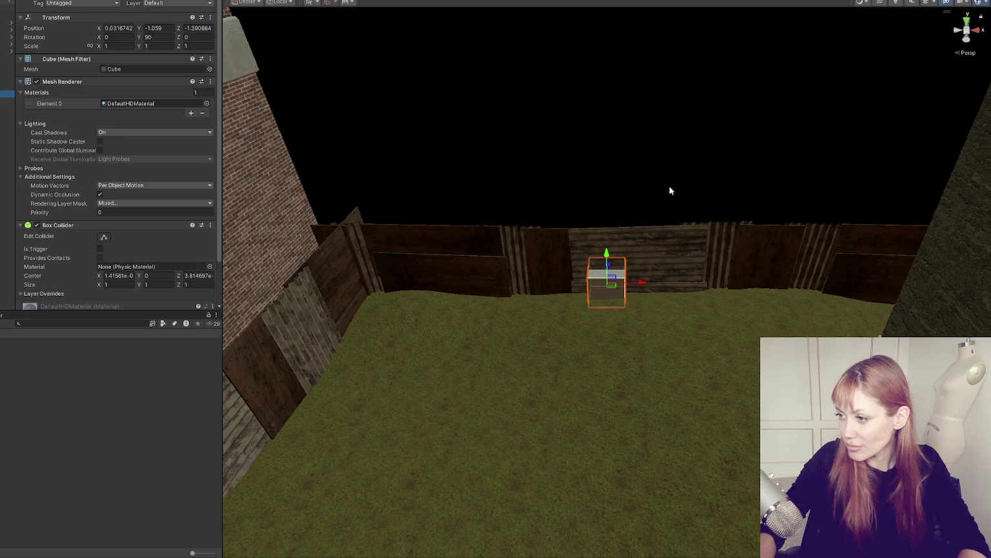
pyautogui.press('r')
pyautogui.moveTo(635, 281); pyautogui.dragTo(833, 282)
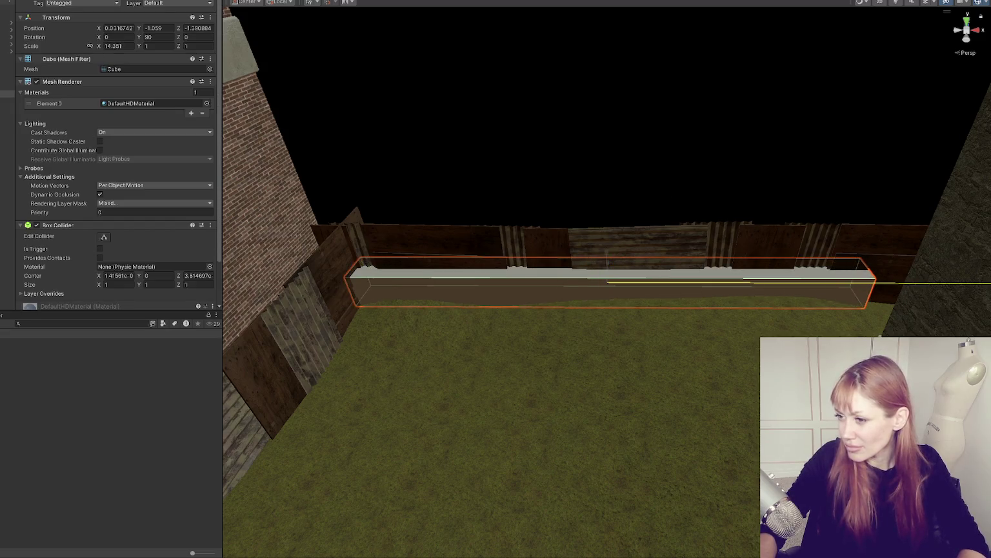
# Reorient the view around the fence and nudge the wall cube toward it
pyautogui.click(635, 194)
pyautogui.moveTo(635, 194); pyautogui.dragTo(390, 184)
pyautogui.moveTo(692, 286)
pyautogui.mouseDown()
pyautogui.moveTo(580, 311)
pyautogui.moveTo(582, 288)
pyautogui.moveTo(628, 272)
pyautogui.moveTo(553, 339)
pyautogui.moveTo(340, 253)
pyautogui.mouseUp()
pyautogui.click(581, 310)
pyautogui.click(340, 253)
pyautogui.press('f')
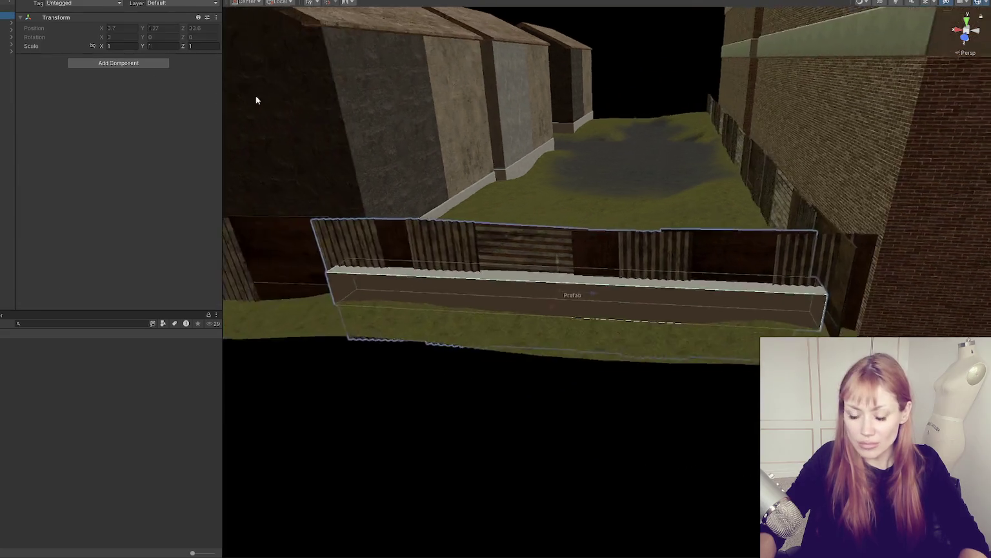
pyautogui.moveTo(495, 228)
pyautogui.mouseDown()
pyautogui.moveTo(552, 276)
pyautogui.moveTo(526, 283)
pyautogui.mouseUp()
pyautogui.press('f')
pyautogui.click(716, 300)
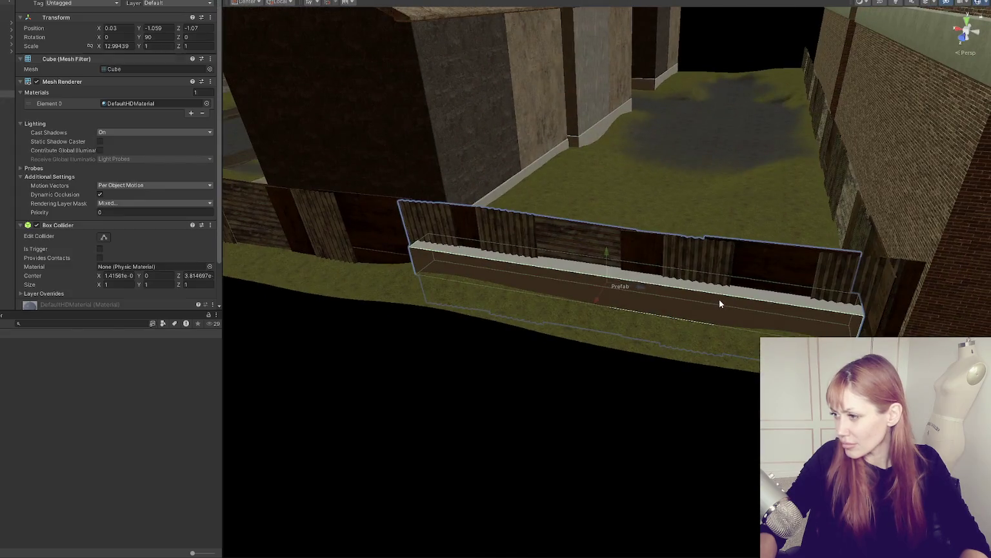
pyautogui.moveTo(600, 286)
pyautogui.mouseDown()
pyautogui.moveTo(573, 279)
pyautogui.moveTo(613, 208)
pyautogui.moveTo(591, 159)
pyautogui.moveTo(783, 243)
pyautogui.mouseUp()
# Frame the fence boards and make the wall cube much thinner
pyautogui.click(812, 241)
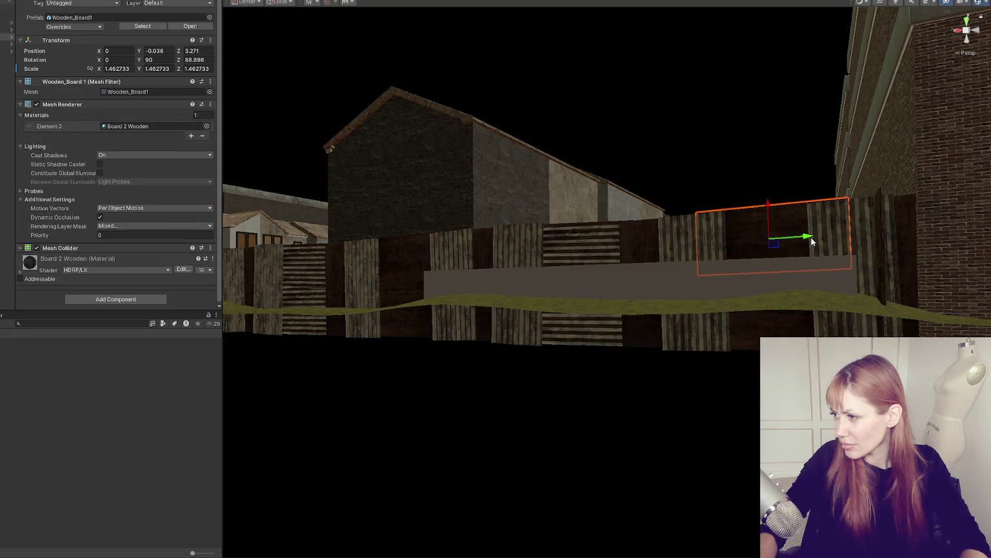
pyautogui.keyDown('shift'); pyautogui.click(10, 22); pyautogui.keyUp('shift')
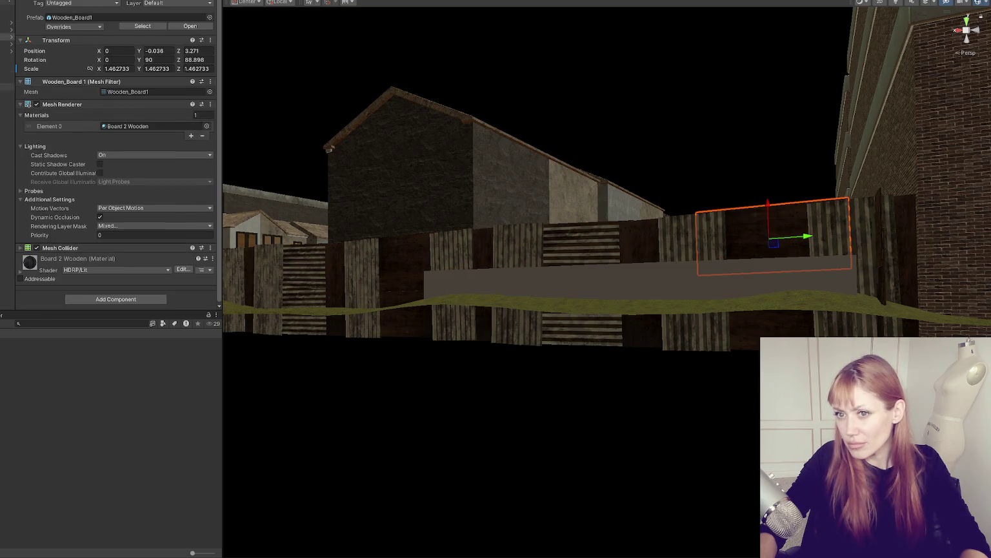
pyautogui.press('f')
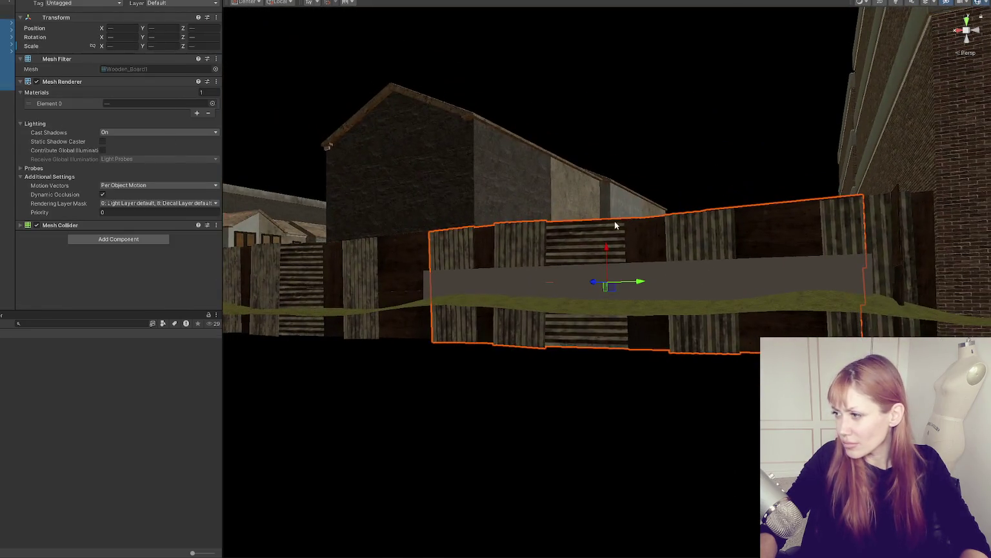
pyautogui.moveTo(616, 223)
pyautogui.mouseDown()
pyautogui.moveTo(564, 265)
pyautogui.moveTo(704, 288)
pyautogui.moveTo(650, 330)
pyautogui.moveTo(732, 376)
pyautogui.moveTo(724, 342)
pyautogui.mouseUp()
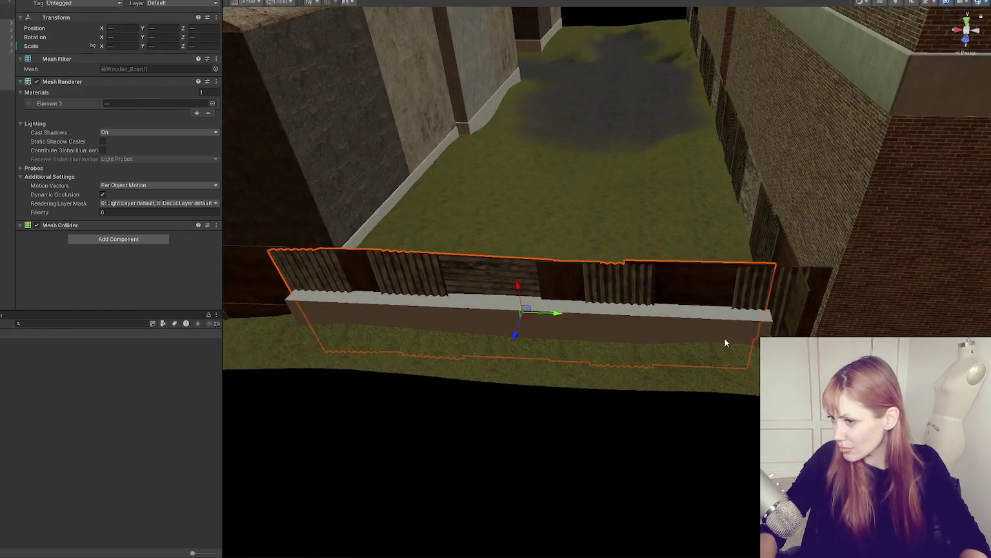
pyautogui.click(715, 329)
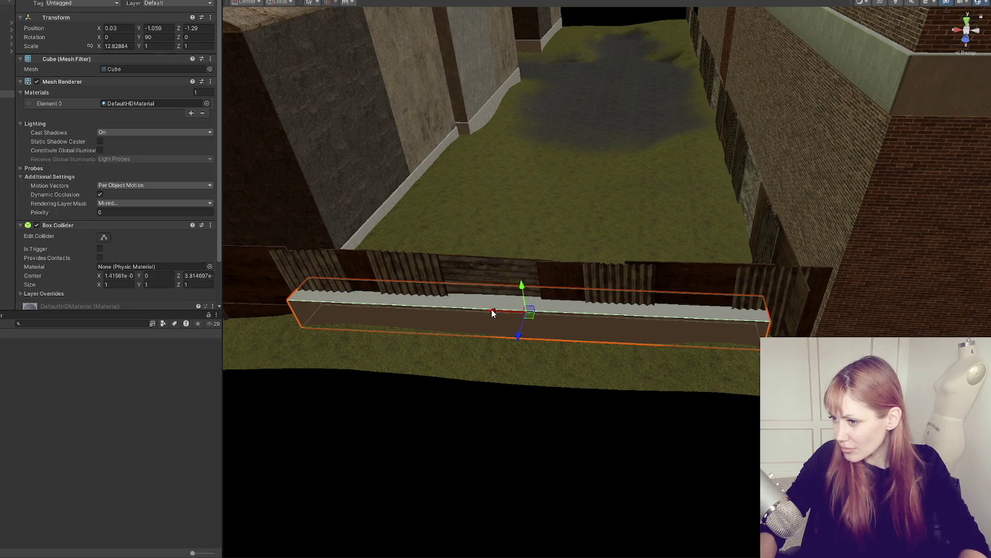
pyautogui.moveTo(492, 313)
pyautogui.mouseDown()
pyautogui.moveTo(514, 329)
pyautogui.moveTo(609, 287)
pyautogui.moveTo(607, 218)
pyautogui.moveTo(619, 187)
pyautogui.mouseUp()
# Raise the wall above the ground and thin it further, to 12.63 × 3.89 × 0.197
pyautogui.click(611, 216)
pyautogui.click(606, 258)
pyautogui.press('w')
pyautogui.moveTo(606, 255)
pyautogui.mouseDown()
pyautogui.moveTo(602, 232)
pyautogui.moveTo(607, 239)
pyautogui.mouseUp()
pyautogui.press('r')
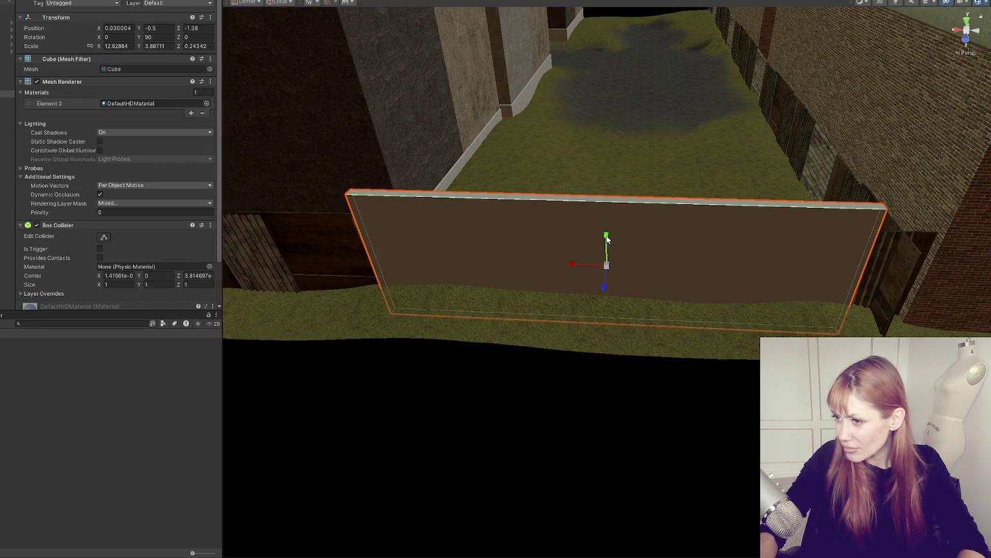
pyautogui.moveTo(603, 287); pyautogui.dragTo(602, 278)
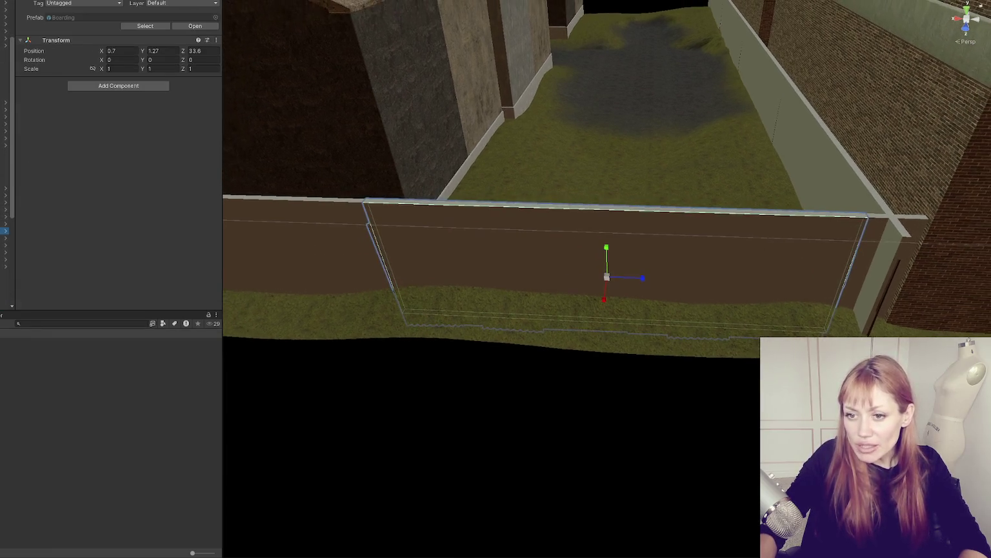
pyautogui.click(5, 189)
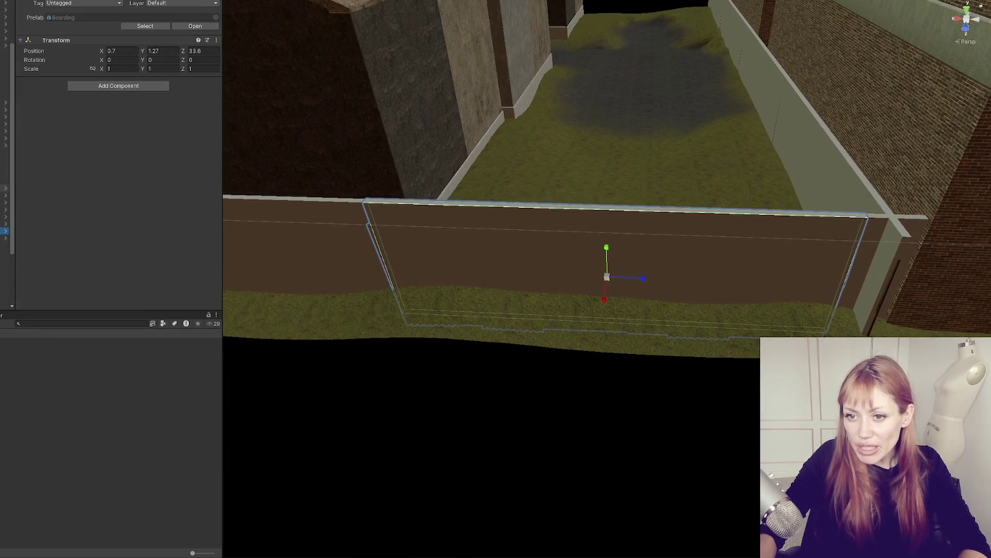
# Collapse the Hierarchy and select WastelandChunk007 to show its NavMesh overlay and the new wall
pyautogui.click(5, 187)
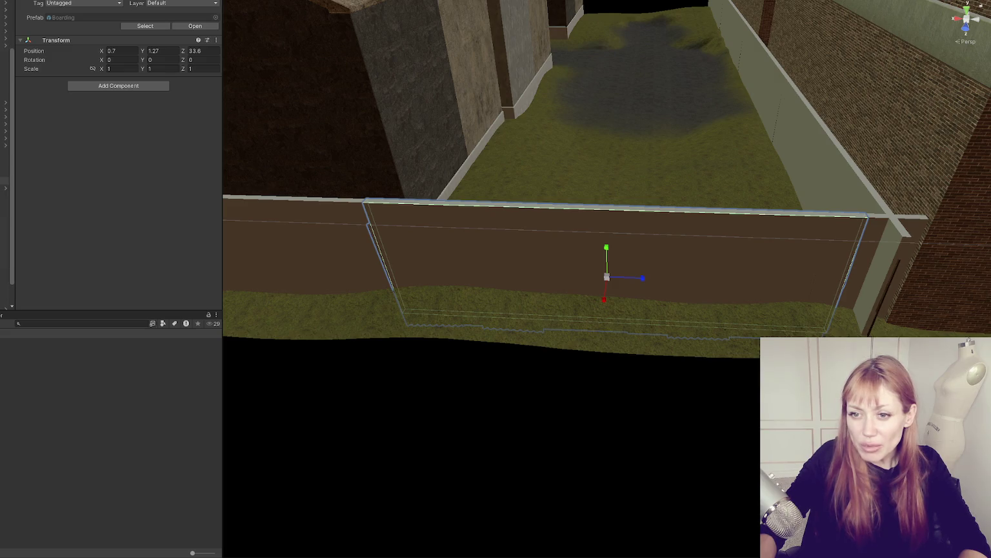
pyautogui.click(8, 46)
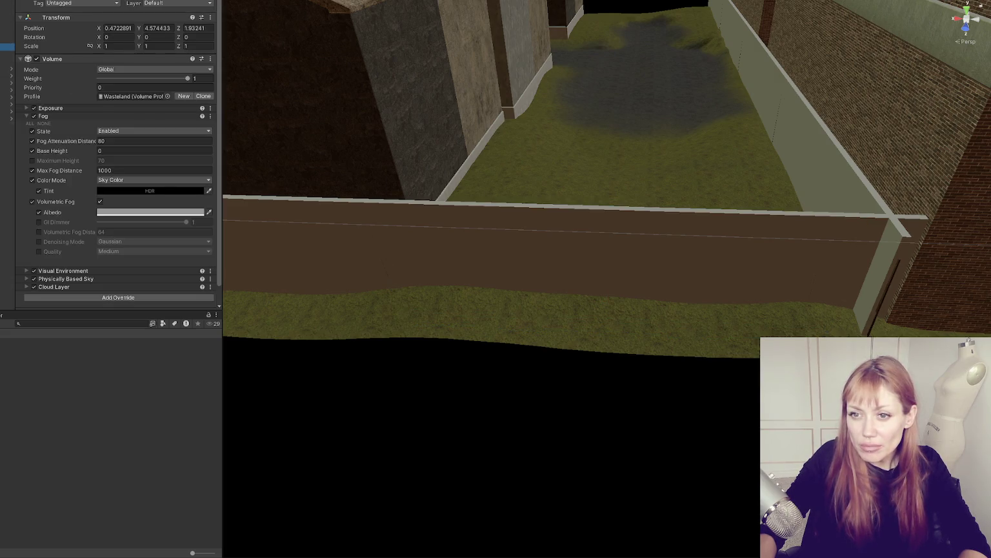
pyautogui.click(6, 126)
pyautogui.keyDown('ctrl'); pyautogui.click(6, 126); pyautogui.keyUp('ctrl')
pyautogui.click(6, 126)
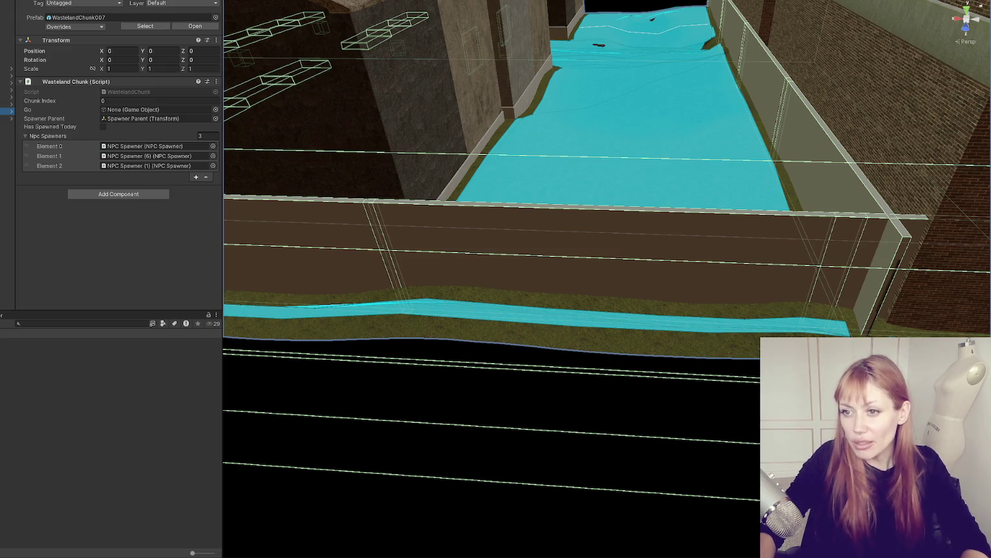
pyautogui.click(64, 134)
# Review the chunk's Npc Spawners list while orbiting the view over the buildings
pyautogui.click(65, 136)
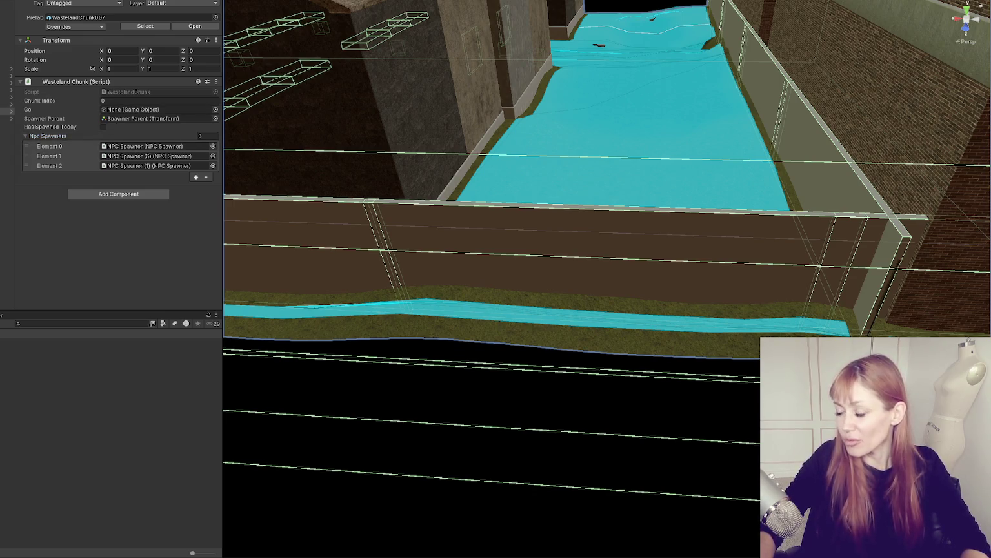
pyautogui.click(51, 137)
pyautogui.click(7, 111)
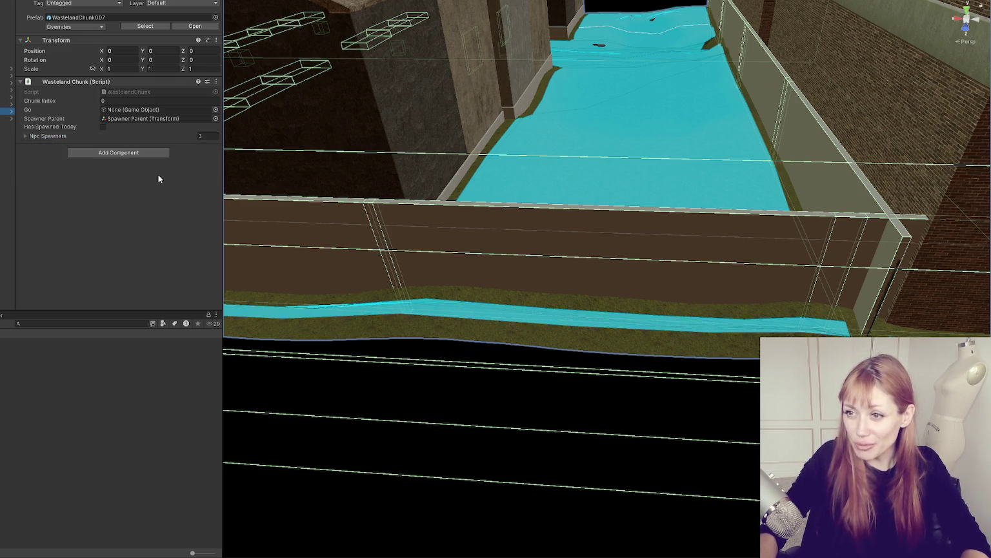
pyautogui.moveTo(489, 87)
pyautogui.mouseDown()
pyautogui.moveTo(489, 280)
pyautogui.moveTo(576, 153)
pyautogui.moveTo(512, 224)
pyautogui.mouseUp()
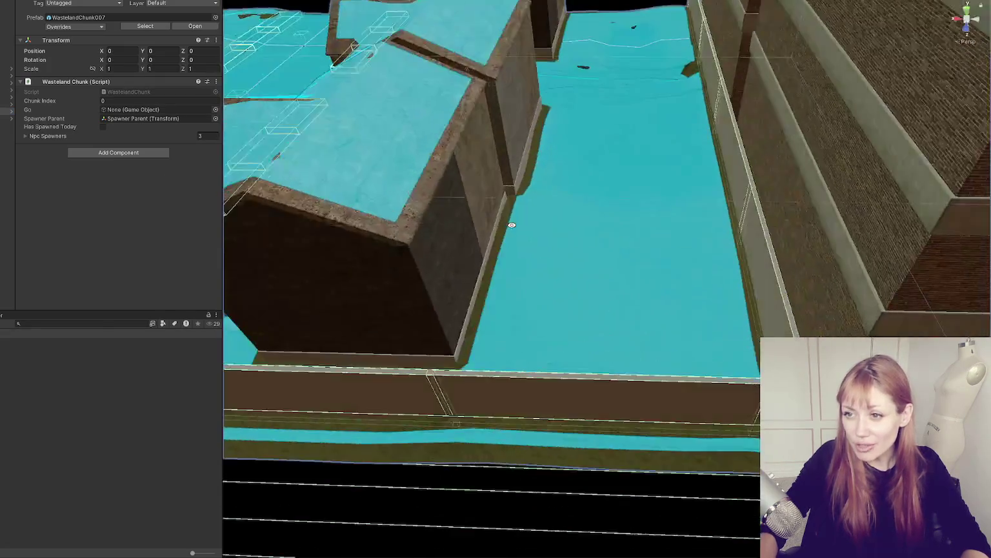
pyautogui.click(64, 136)
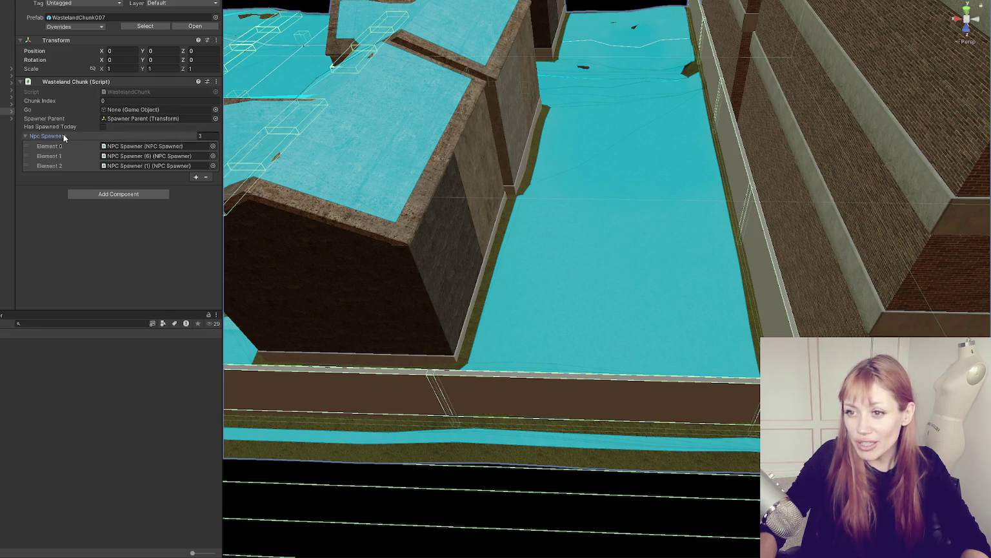
pyautogui.click(63, 136)
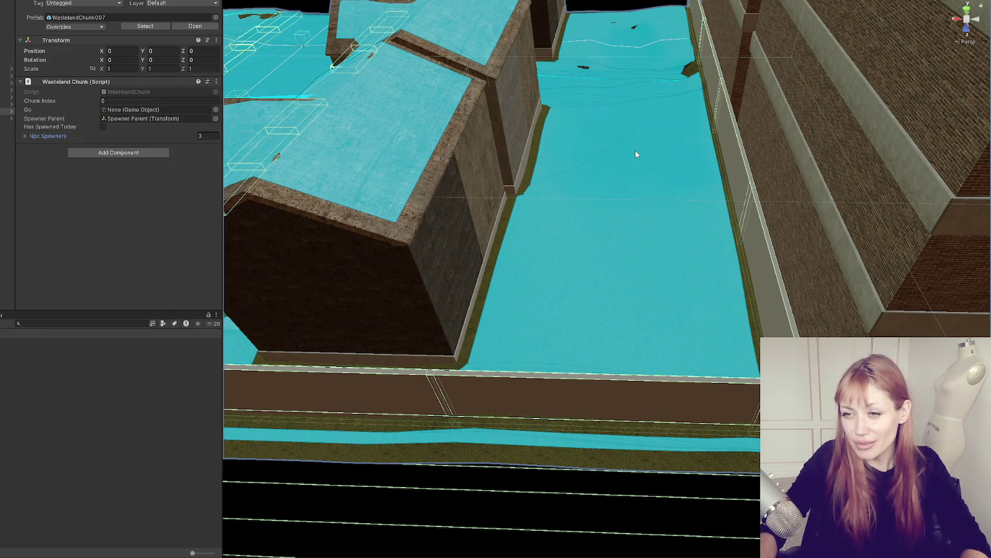
pyautogui.scroll(-1, 635, 153)
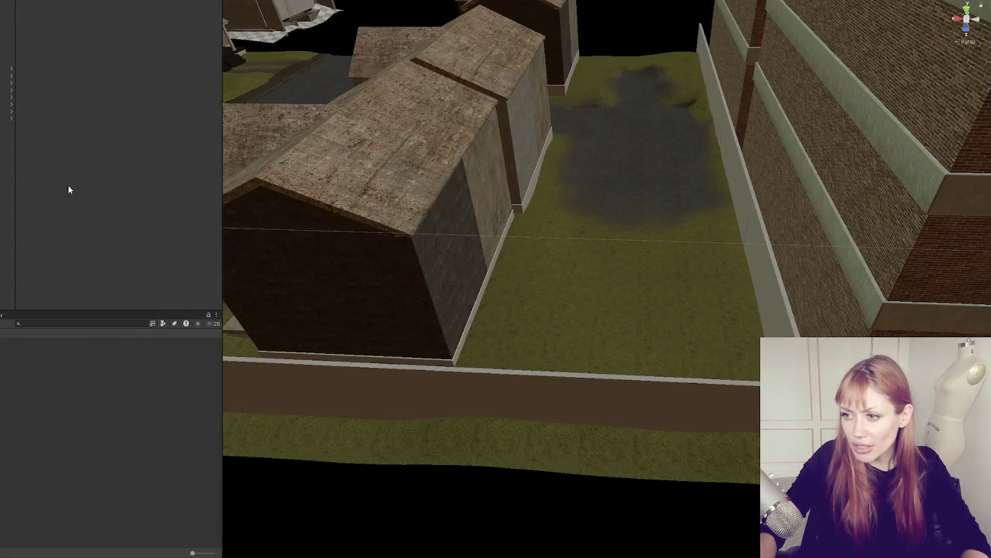
# Select the terrain in the scene view, then deselect it
pyautogui.click(653, 381)
pyautogui.click(654, 381)
pyautogui.click(653, 382)
pyautogui.click(654, 382)
pyautogui.click(653, 383)
pyautogui.click(653, 386)
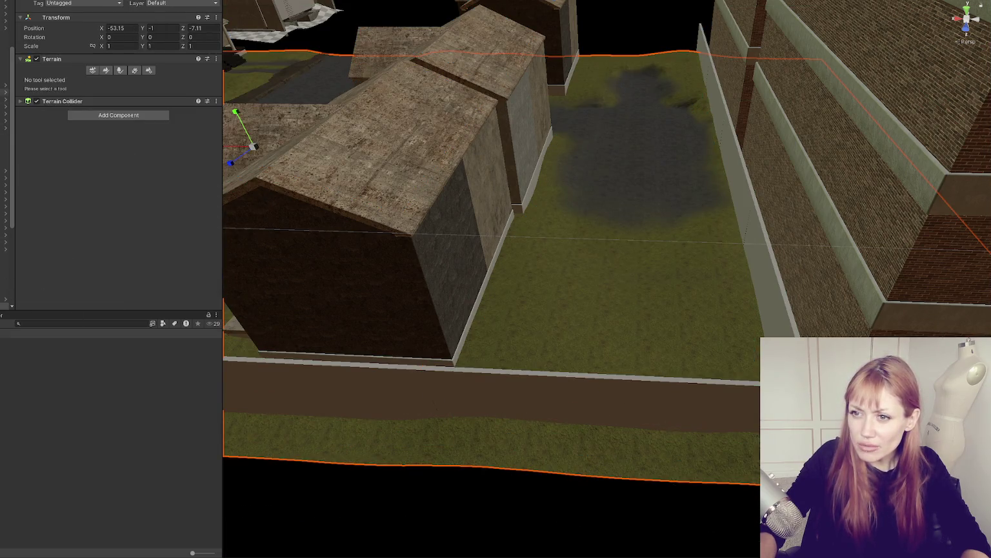
pyautogui.click(7, 302)
# Turn off the Mesh Renderer on the chunk's right-edge Cube and save the modified prefab
pyautogui.click(7, 95)
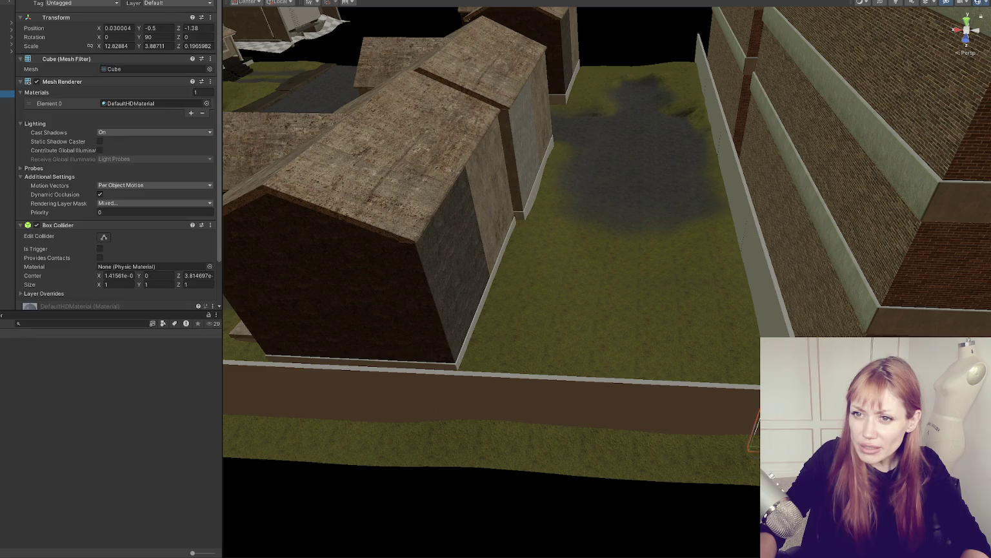
pyautogui.click(38, 81)
pyautogui.click(7, 94)
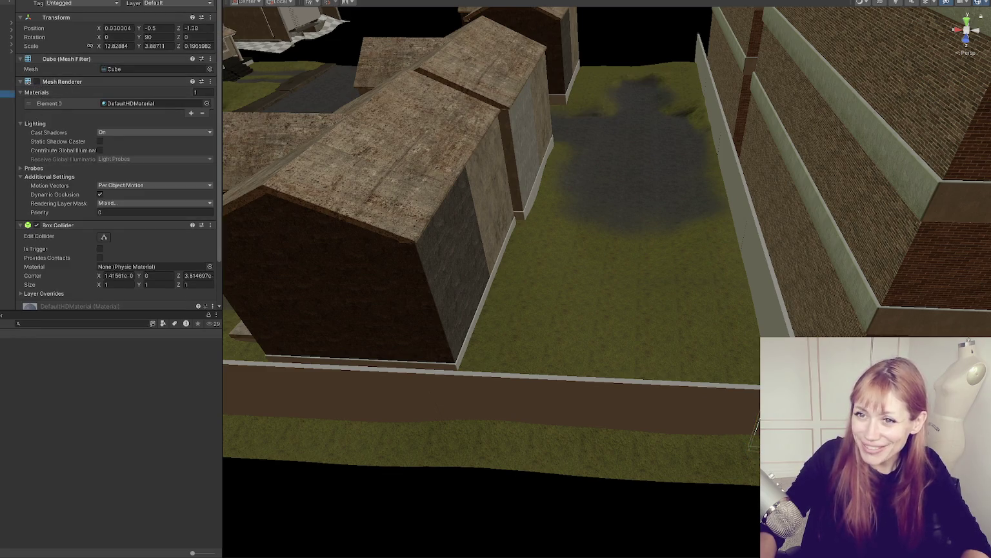
pyautogui.click(401, 278)
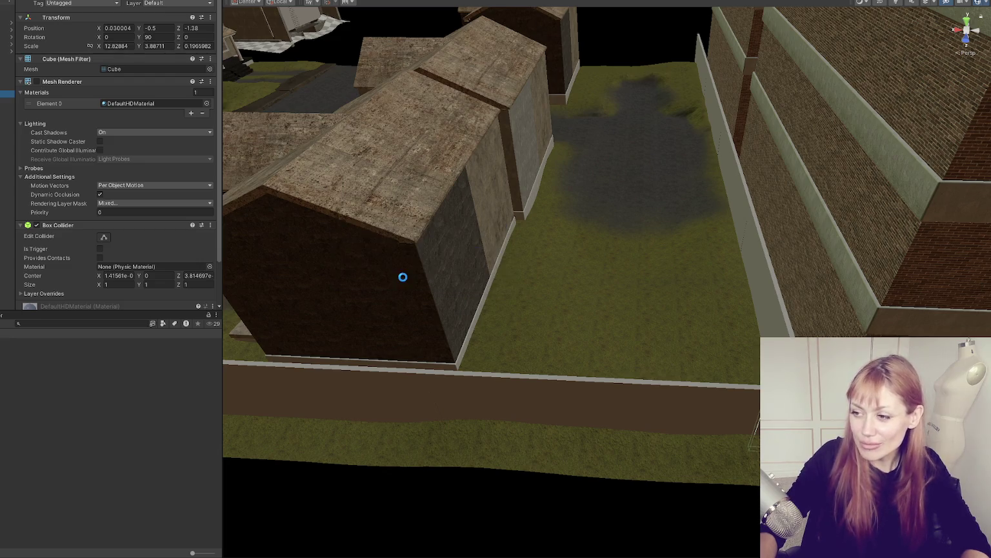
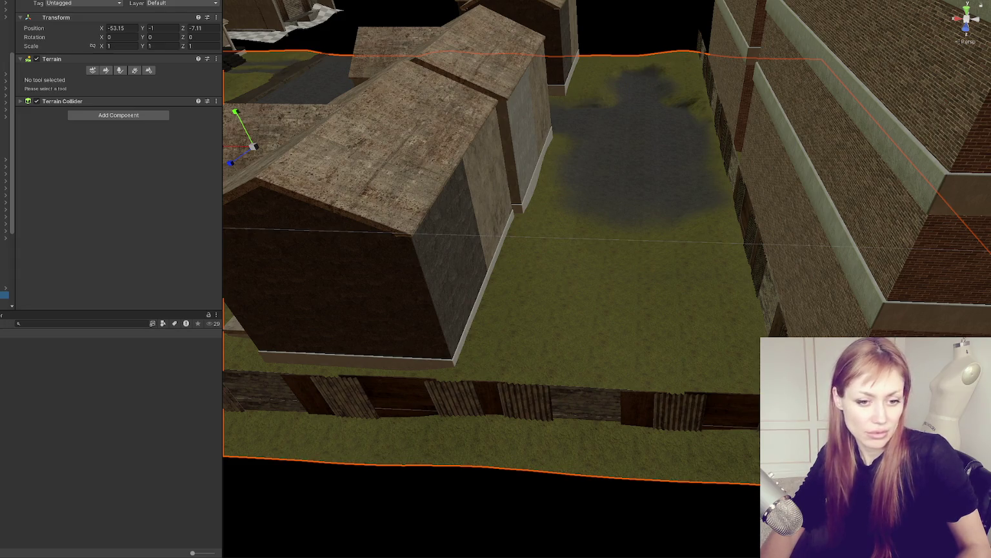
# Switch from Unity to the maximized Chrome window showing the starling image results
pyautogui.hotkey('alt', 'Tab')
pyautogui.click(729, 19)
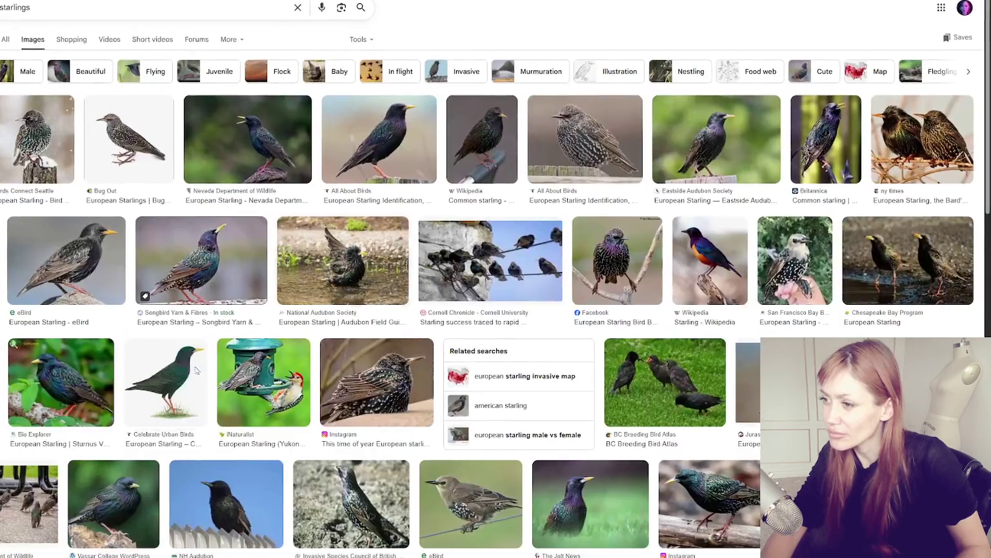
# Compare the All About Birds and Nevada Department of Wildlife starling photos, then preview the Facebook one
pyautogui.click(35, 138)
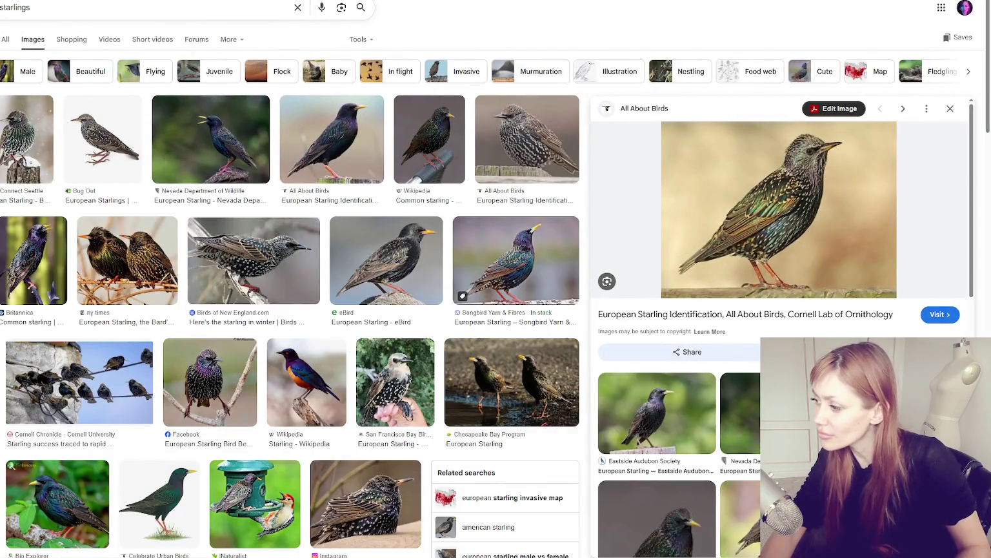
pyautogui.click(210, 139)
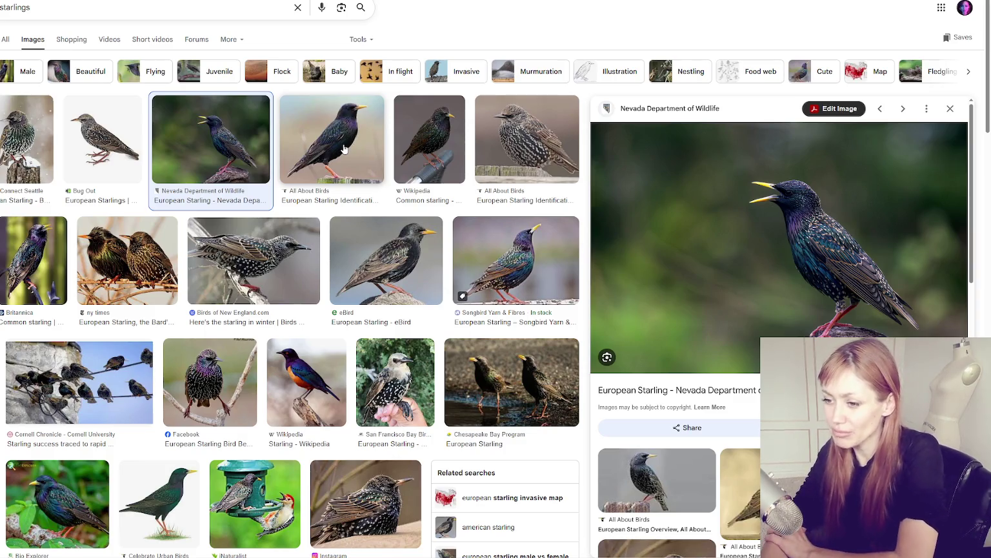
pyautogui.click(345, 147)
pyautogui.click(197, 137)
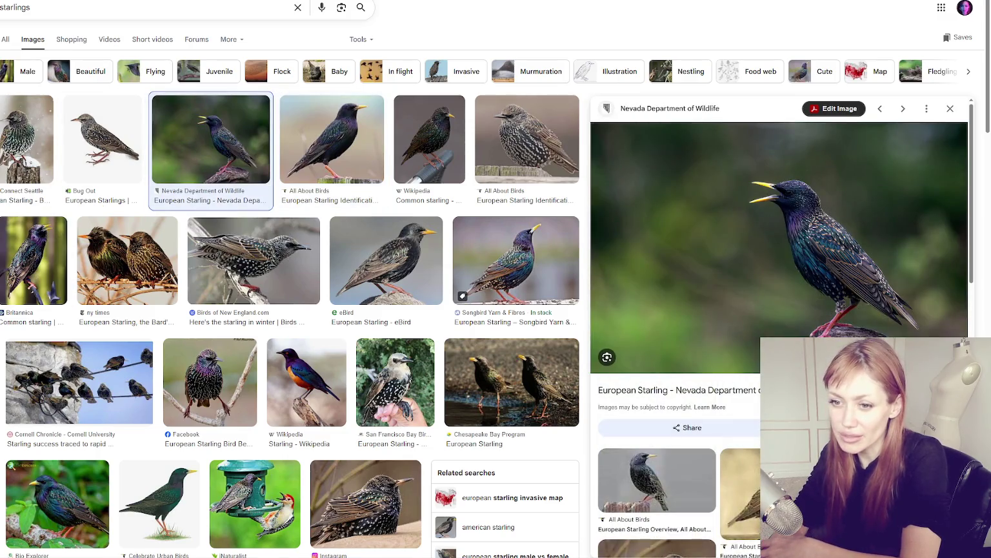
pyautogui.click(204, 390)
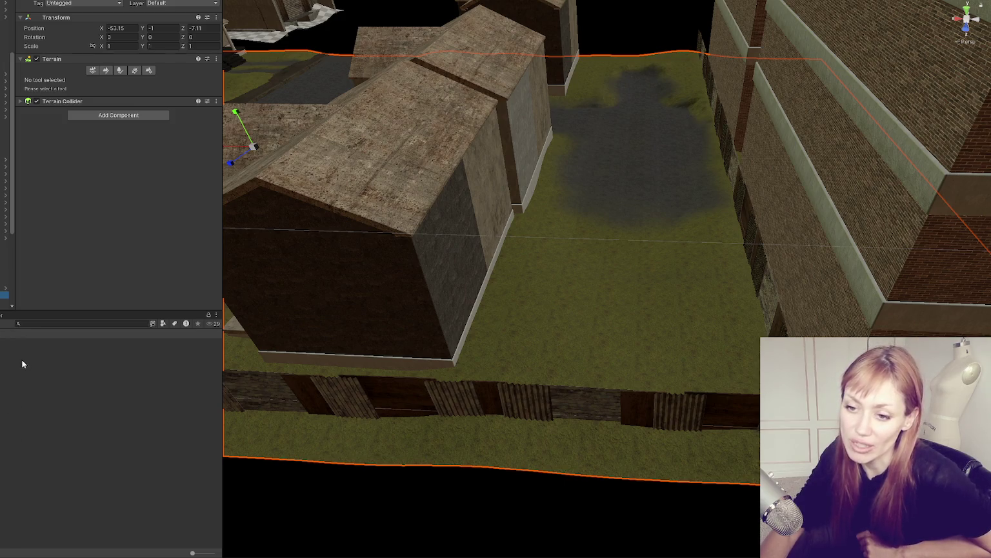
# Select the backyard Terrain object and frame it close up in the Scene view
pyautogui.click(631, 168)
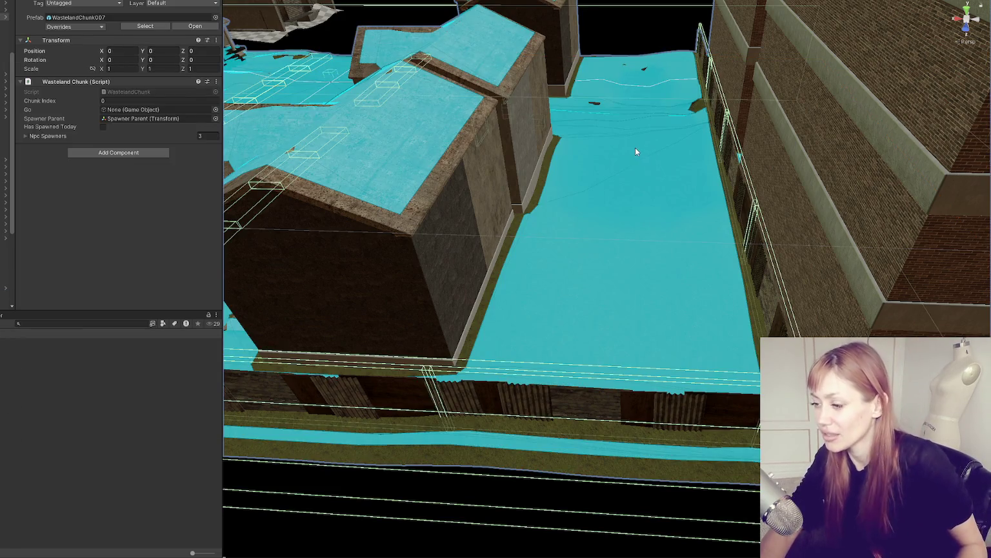
pyautogui.press('f')
pyautogui.click(636, 147)
pyautogui.press('f')
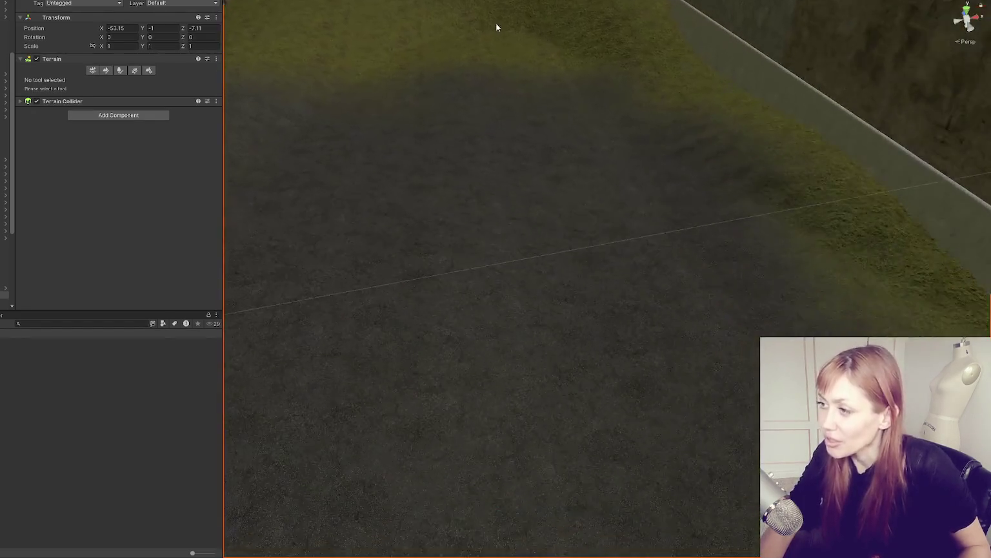
pyautogui.moveTo(640, 146)
pyautogui.mouseDown()
pyautogui.moveTo(598, 93)
pyautogui.moveTo(605, 194)
pyautogui.moveTo(590, 247)
pyautogui.mouseUp()
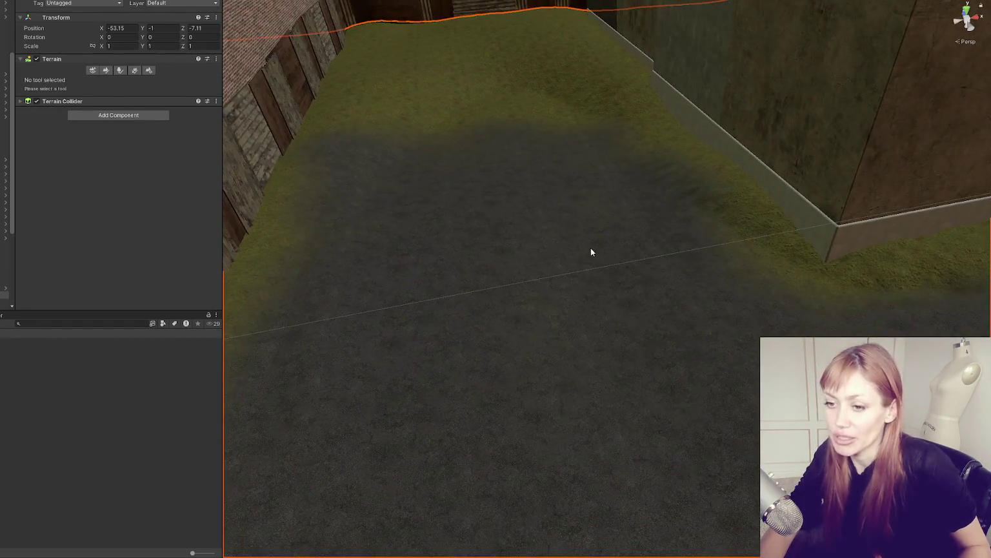
# Open the terrain's settings and choose the Paint Texture tool
pyautogui.click(148, 70)
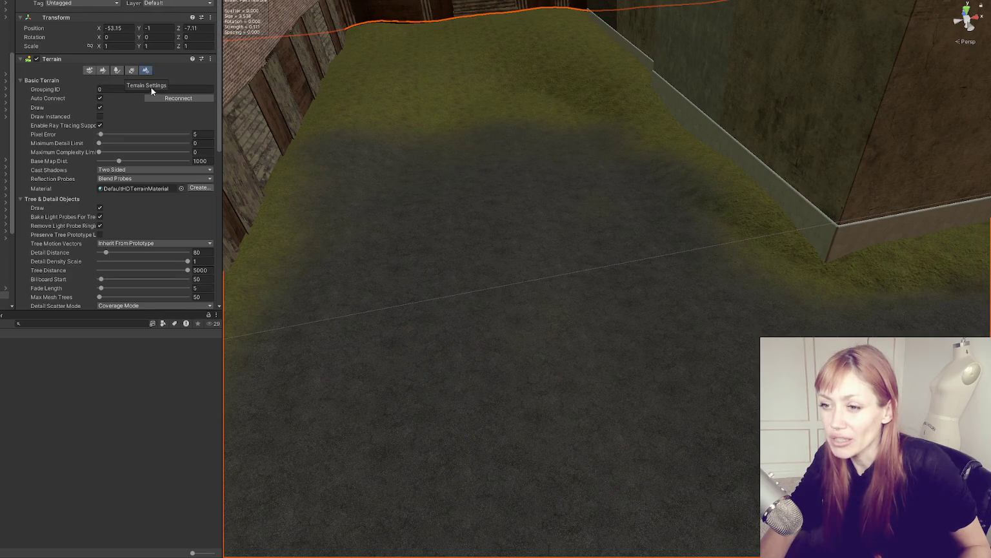
pyautogui.scroll(-10, 150, 90)
pyautogui.scroll(-5, 129, 149)
pyautogui.scroll(5, 149, 147)
pyautogui.scroll(-2, 162, 146)
pyautogui.scroll(12, 162, 146)
pyautogui.click(103, 56)
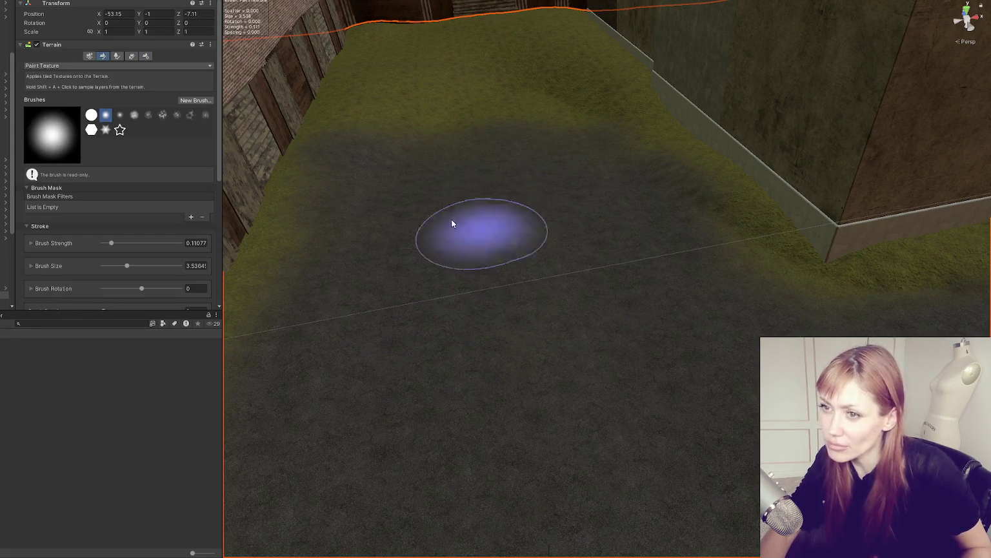
pyautogui.click(97, 65)
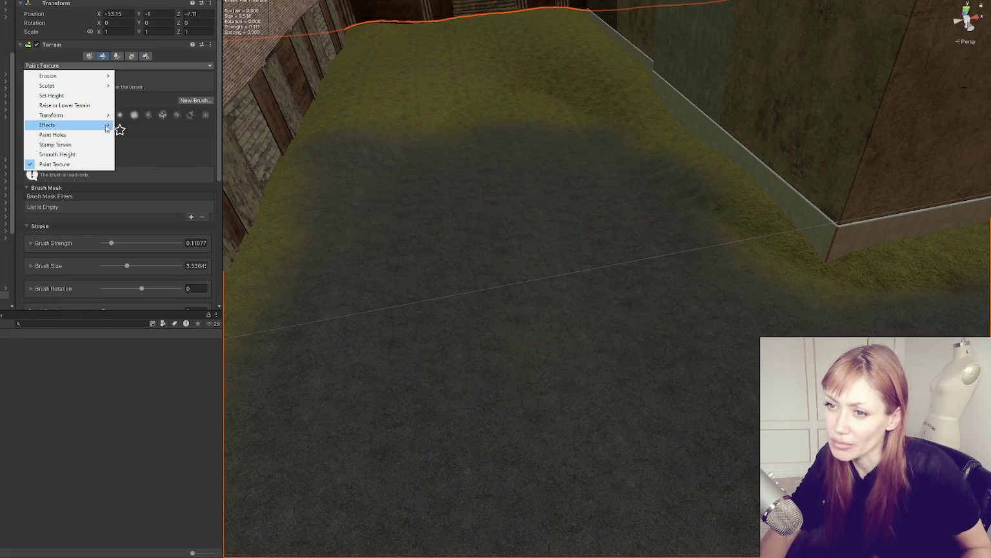
pyautogui.click(52, 95)
pyautogui.scroll(-2, 614, 188)
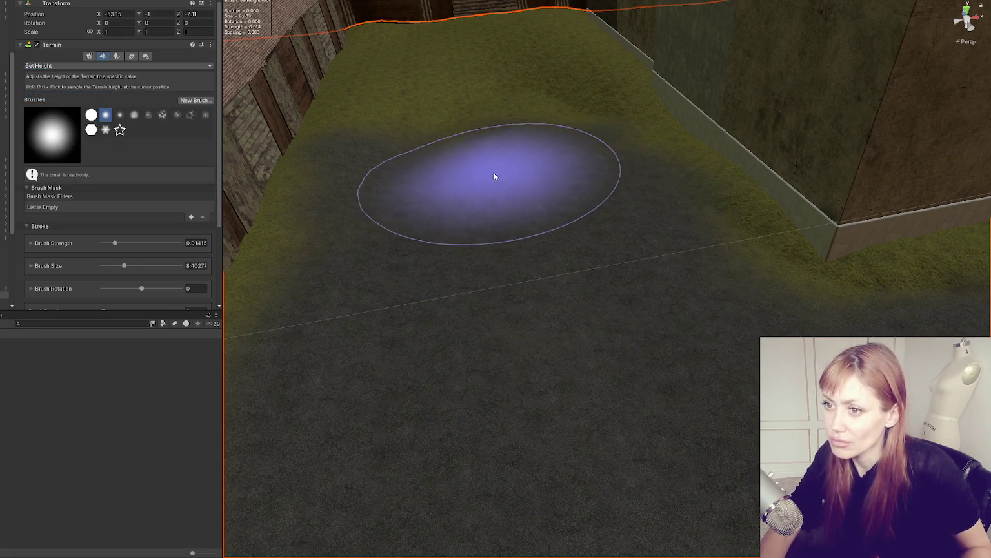
pyautogui.scroll(-2, 601, 217)
pyautogui.moveTo(601, 216)
pyautogui.mouseDown()
pyautogui.moveTo(819, 299)
pyautogui.moveTo(807, 284)
pyautogui.moveTo(728, 309)
pyautogui.moveTo(704, 246)
pyautogui.moveTo(736, 240)
pyautogui.mouseUp()
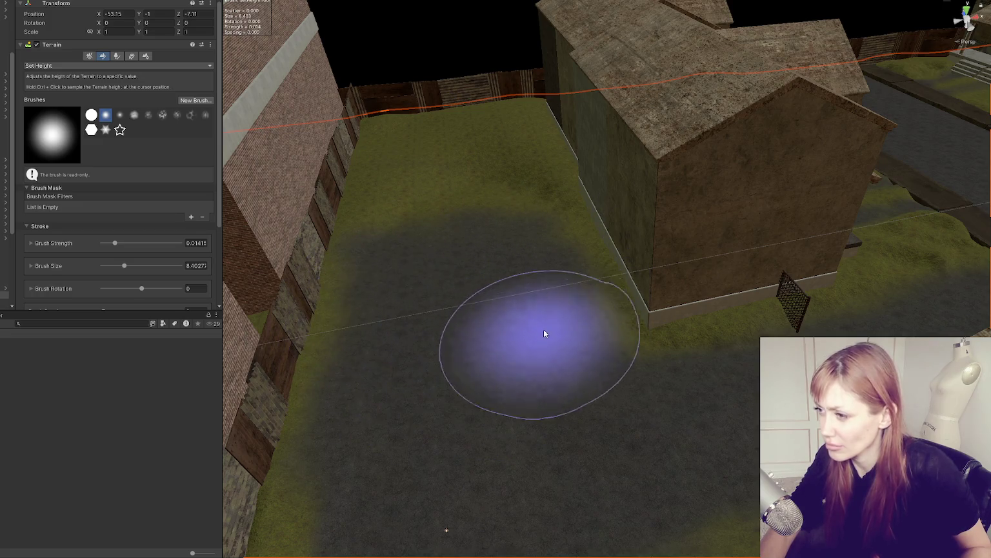
pyautogui.scroll(-3, 155, 225)
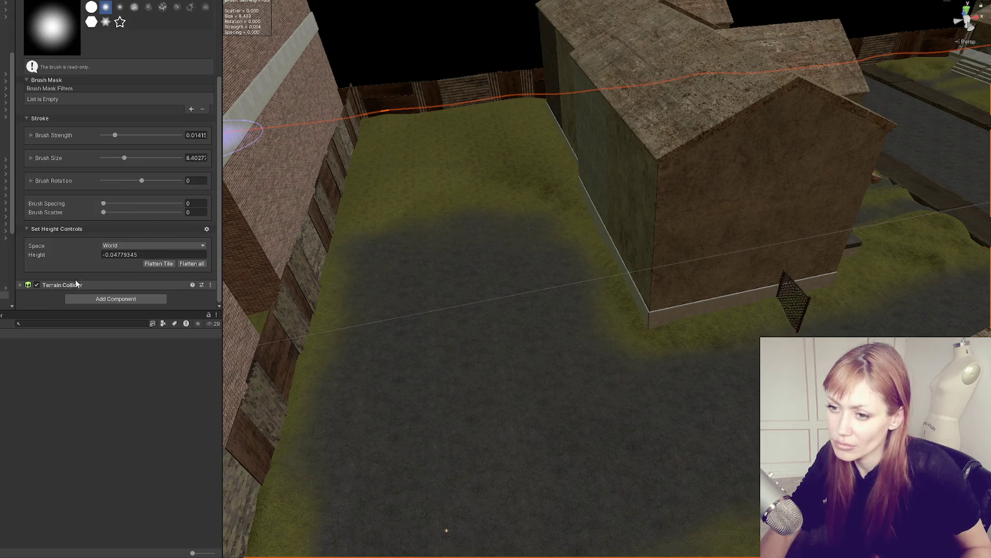
pyautogui.scroll(3, 93, 187)
pyautogui.click(169, 77)
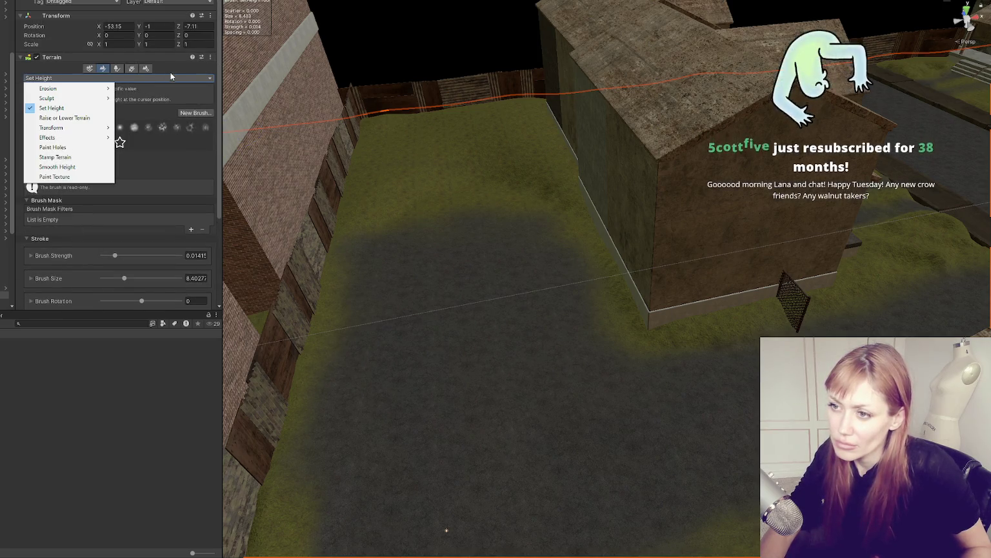
pyautogui.click(165, 74)
pyautogui.click(140, 78)
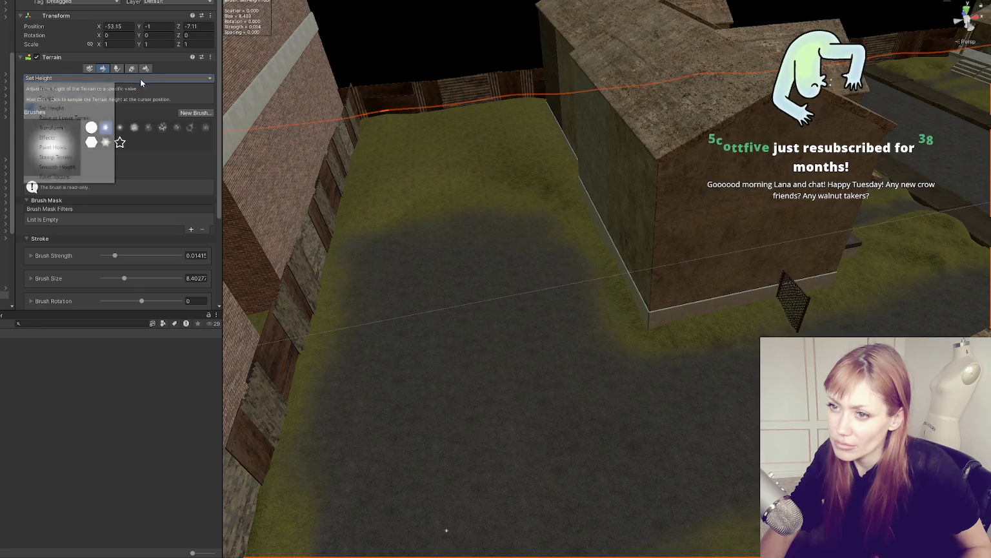
pyautogui.click(62, 176)
pyautogui.scroll(-3, 129, 201)
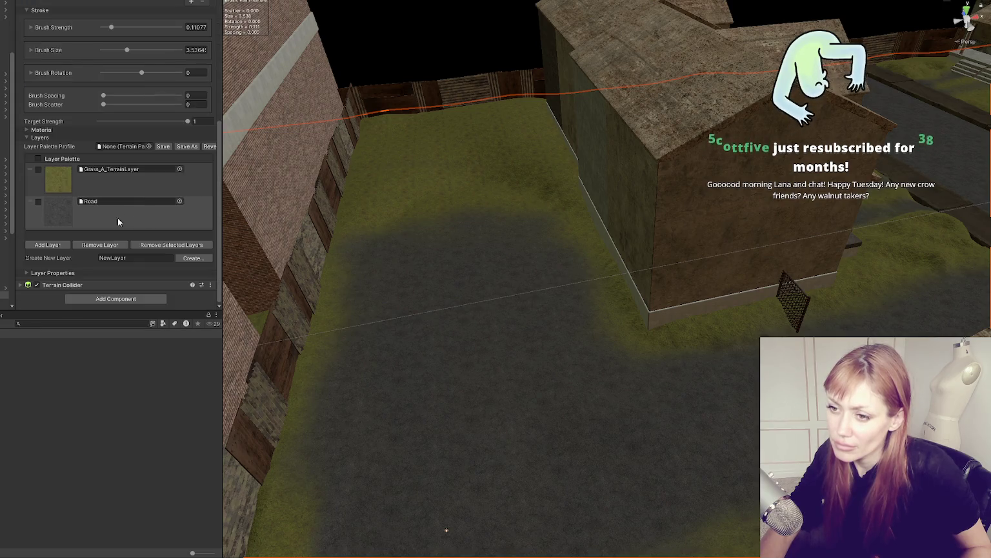
# Pick the Grass_A layer, lower brush strength to 0.0544, and paint a faint grass stroke
pyautogui.click(102, 188)
pyautogui.moveTo(349, 333)
pyautogui.mouseDown()
pyautogui.moveTo(353, 373)
pyautogui.moveTo(318, 409)
pyautogui.mouseUp()
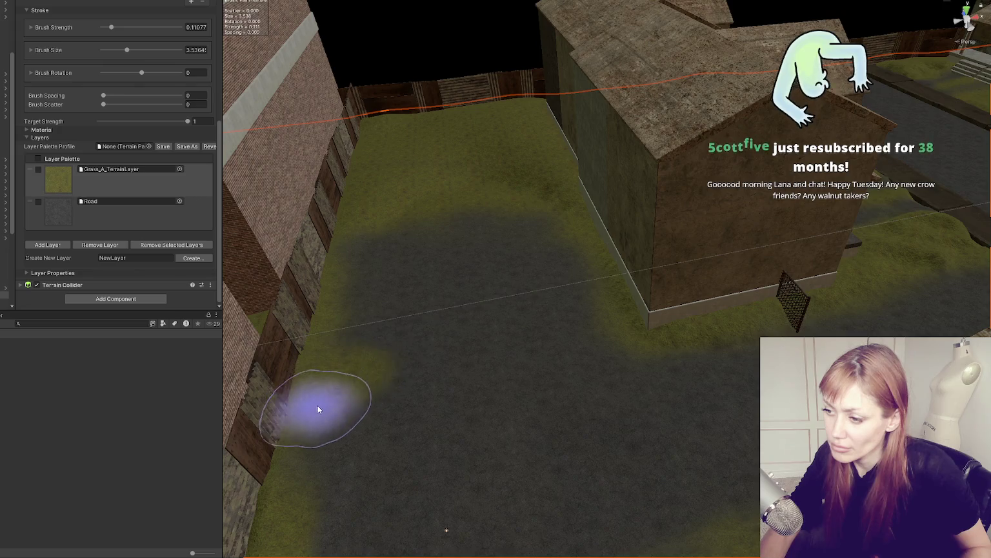
pyautogui.hotkey('ctrl', 'z')
pyautogui.moveTo(113, 27); pyautogui.dragTo(110, 28)
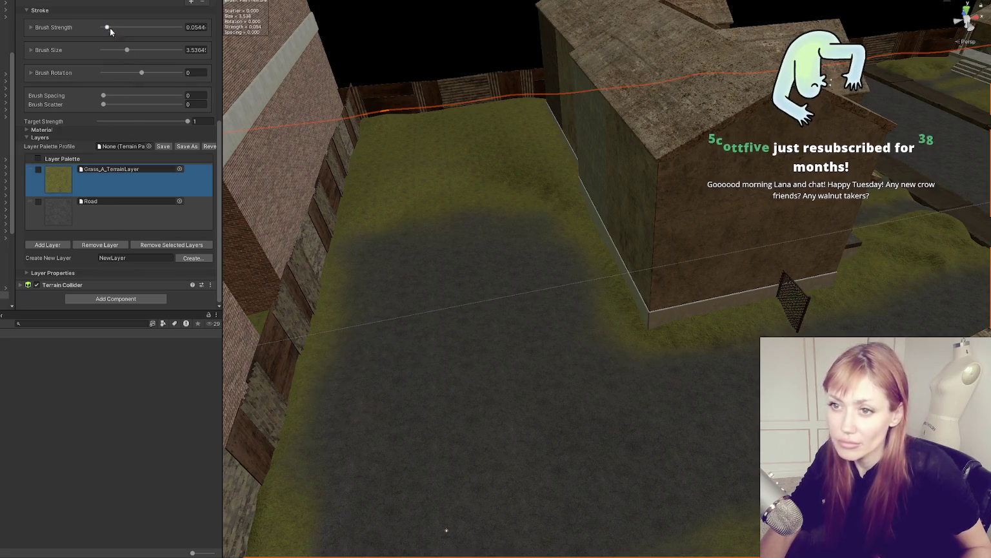
pyautogui.moveTo(343, 354); pyautogui.dragTo(531, 361)
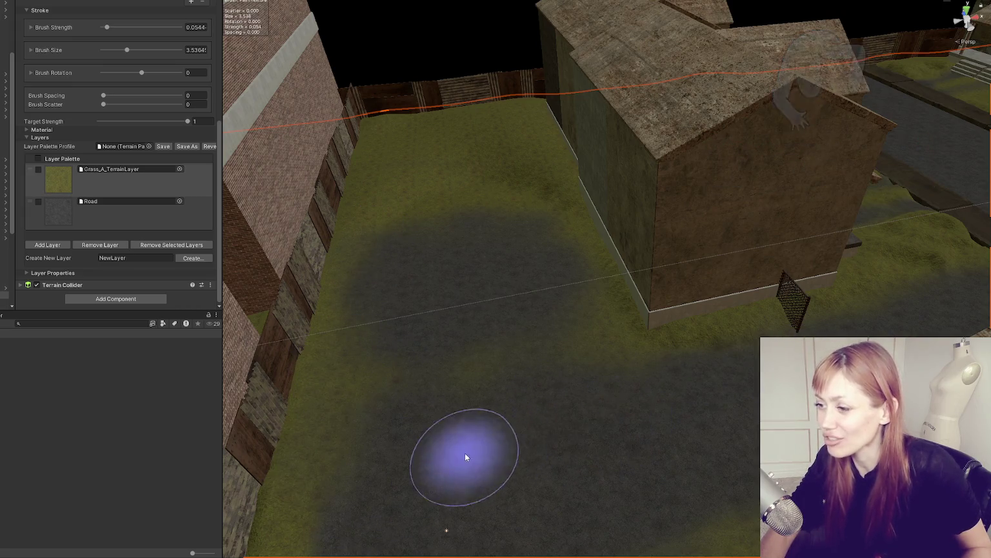
# Spread grey Road texture over the grass at the left and top, then reselect Grass_A
pyautogui.click(129, 216)
pyautogui.click(526, 389)
pyautogui.moveTo(595, 397)
pyautogui.mouseDown()
pyautogui.moveTo(500, 337)
pyautogui.moveTo(501, 293)
pyautogui.moveTo(553, 310)
pyautogui.moveTo(387, 283)
pyautogui.mouseUp()
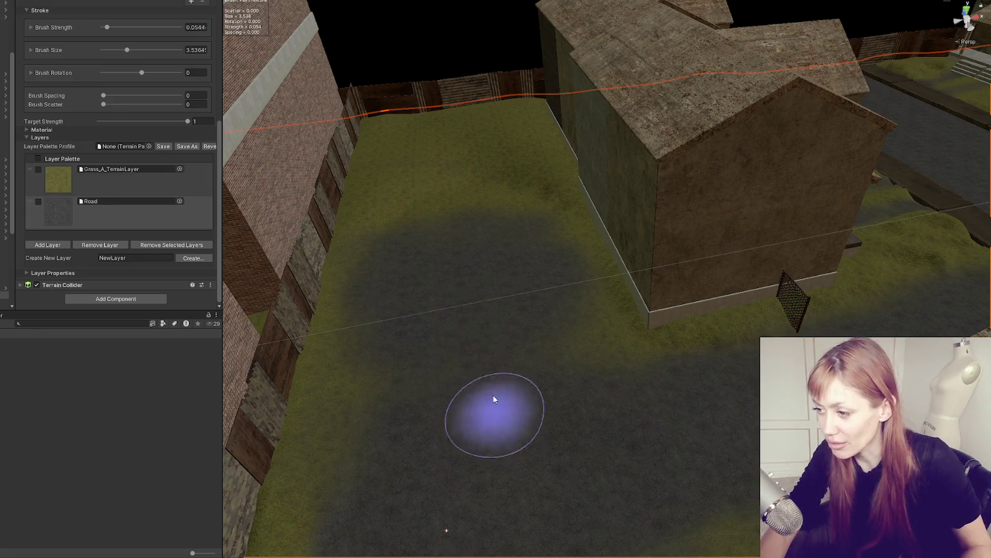
pyautogui.moveTo(497, 265)
pyautogui.mouseDown()
pyautogui.moveTo(505, 316)
pyautogui.moveTo(533, 348)
pyautogui.moveTo(580, 268)
pyautogui.moveTo(519, 240)
pyautogui.moveTo(542, 195)
pyautogui.moveTo(522, 248)
pyautogui.moveTo(516, 238)
pyautogui.mouseUp()
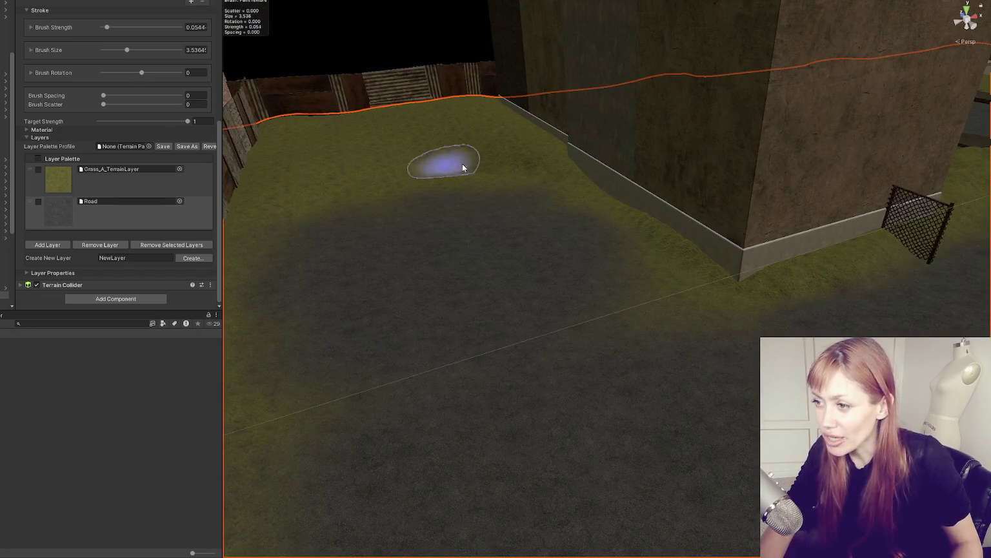
pyautogui.moveTo(571, 195); pyautogui.dragTo(516, 283)
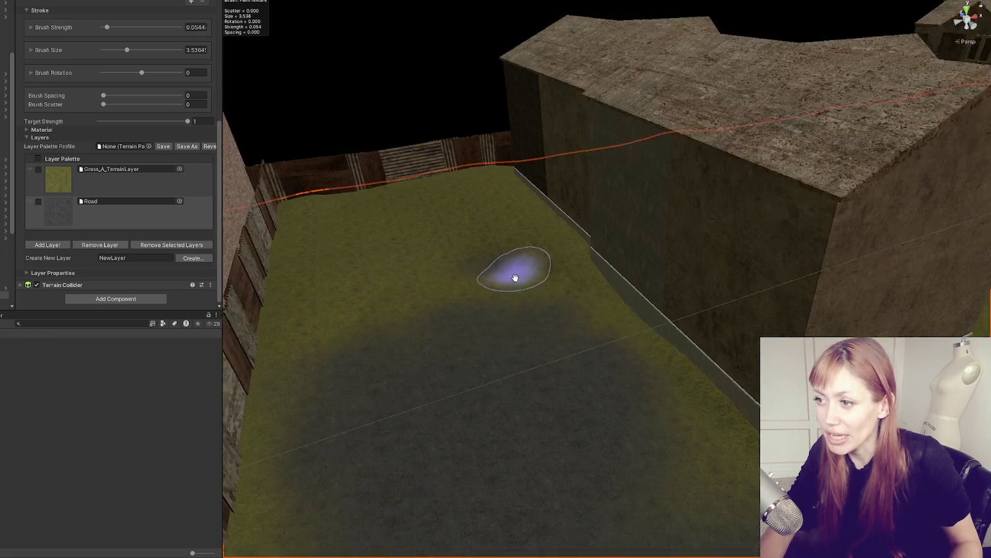
pyautogui.click(141, 188)
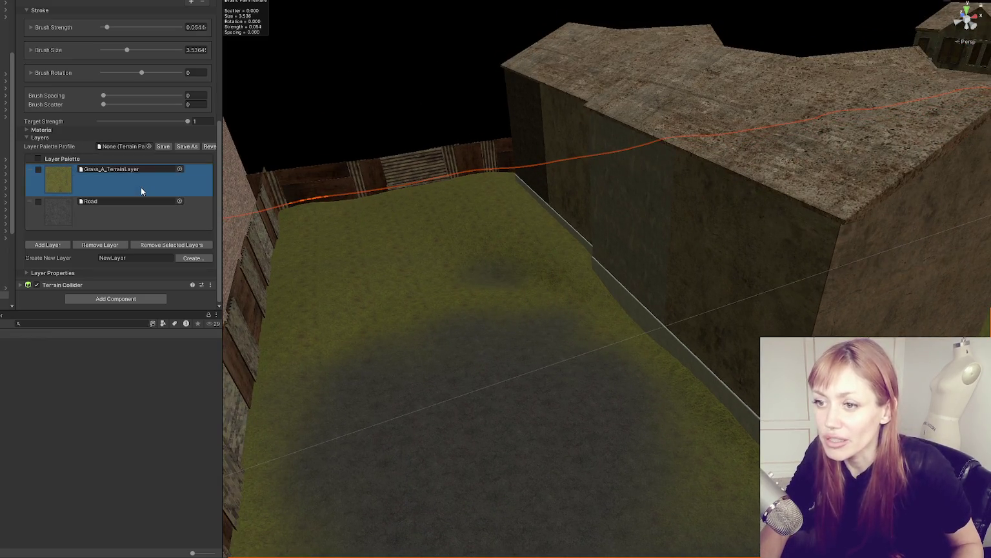
pyautogui.scroll(1, 85, 133)
pyautogui.scroll(5, 86, 133)
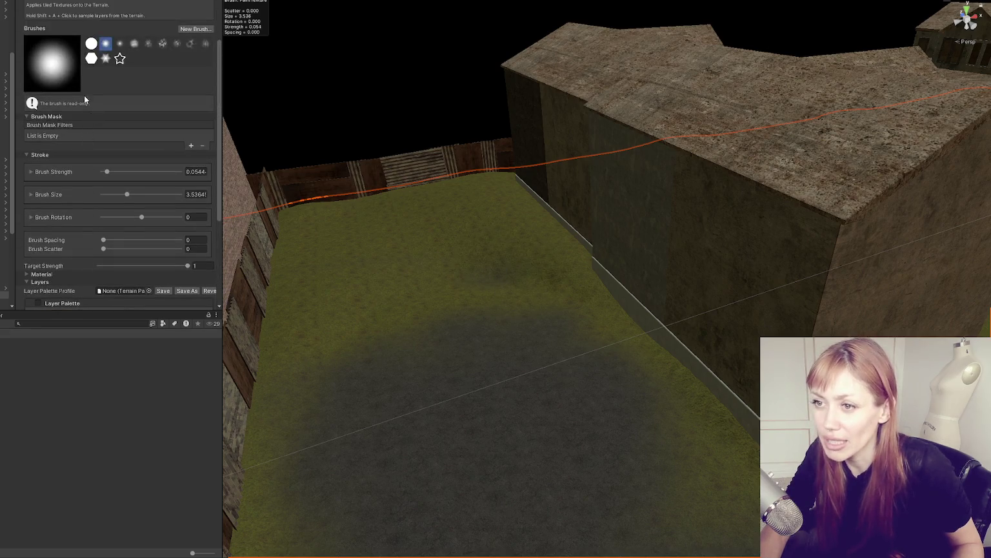
pyautogui.scroll(4, 133, 148)
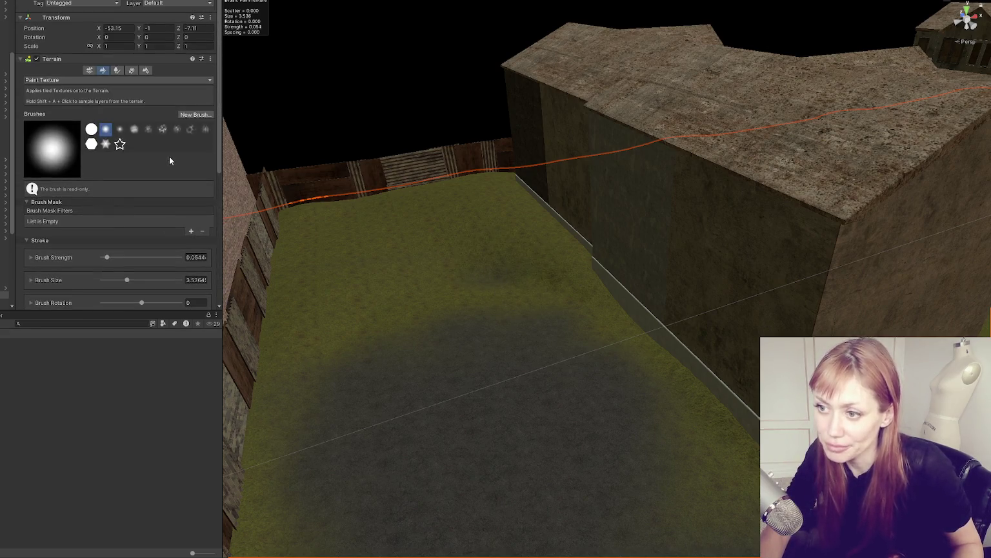
# Try the Set Height tool, then return to Raise or Lower Terrain
pyautogui.click(64, 80)
pyautogui.click(52, 110)
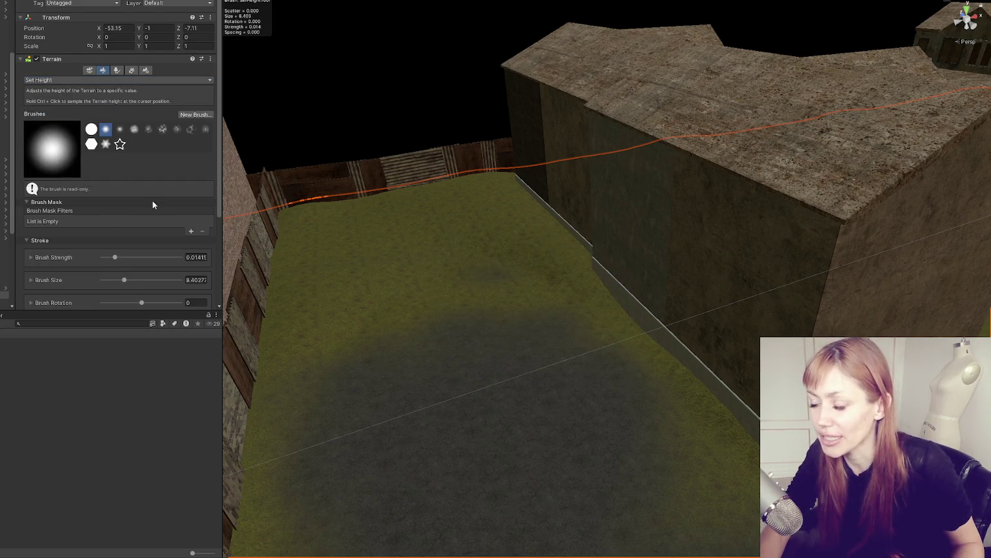
pyautogui.scroll(-4, 109, 293)
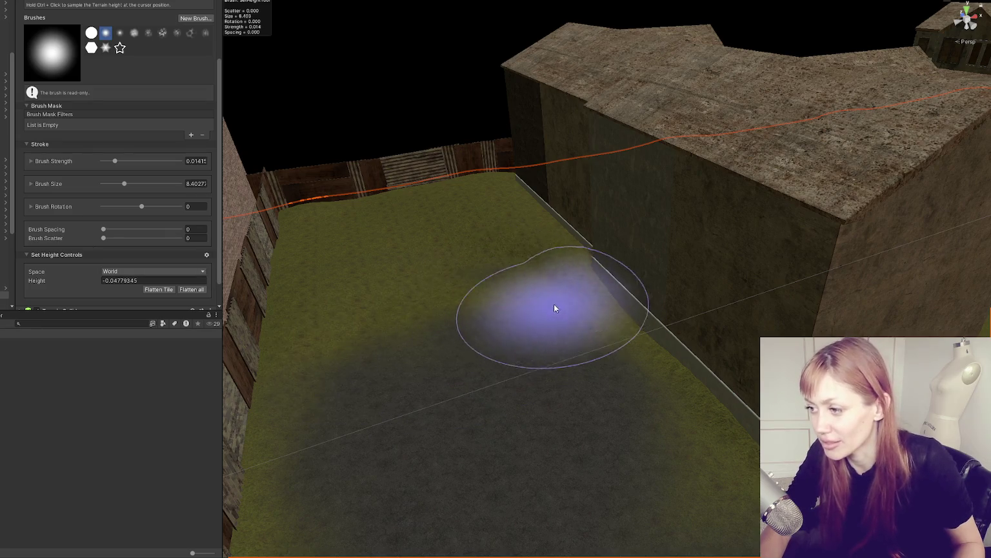
pyautogui.scroll(4, 155, 144)
pyautogui.click(136, 80)
pyautogui.click(52, 86)
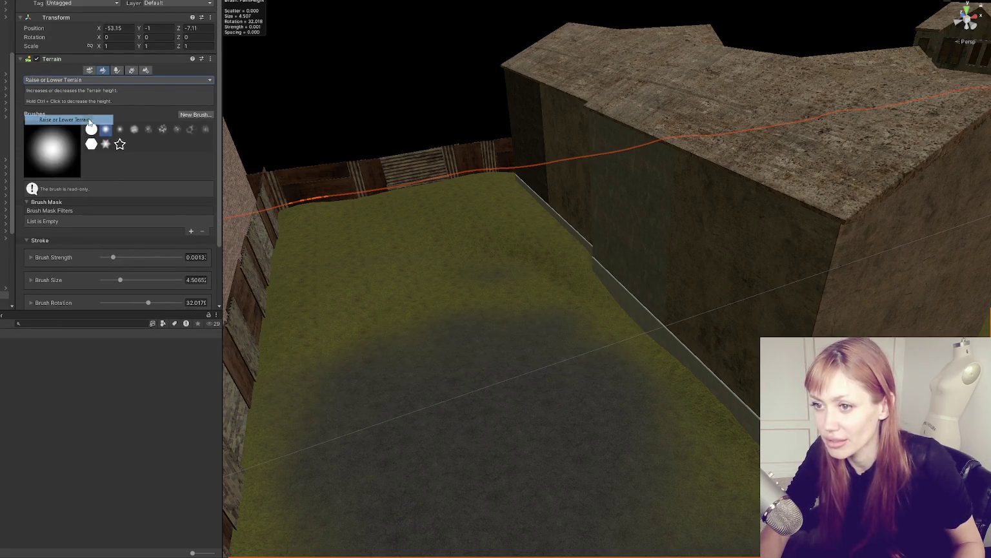
# Raise a bump by the right wall, then switch the sculpting tool to Set Height
pyautogui.moveTo(531, 306)
pyautogui.mouseDown()
pyautogui.moveTo(465, 284)
pyautogui.moveTo(556, 283)
pyautogui.mouseUp()
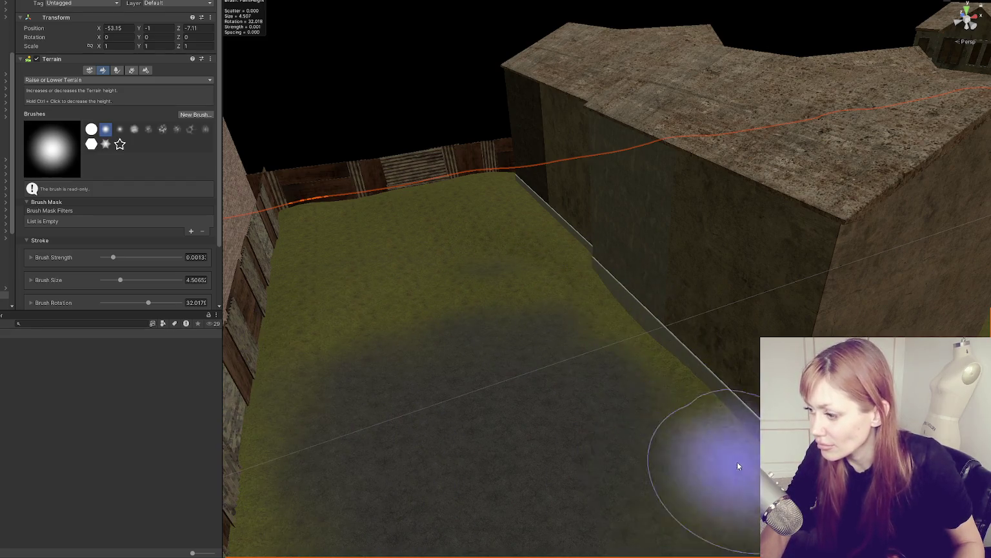
pyautogui.scroll(-5, 699, 287)
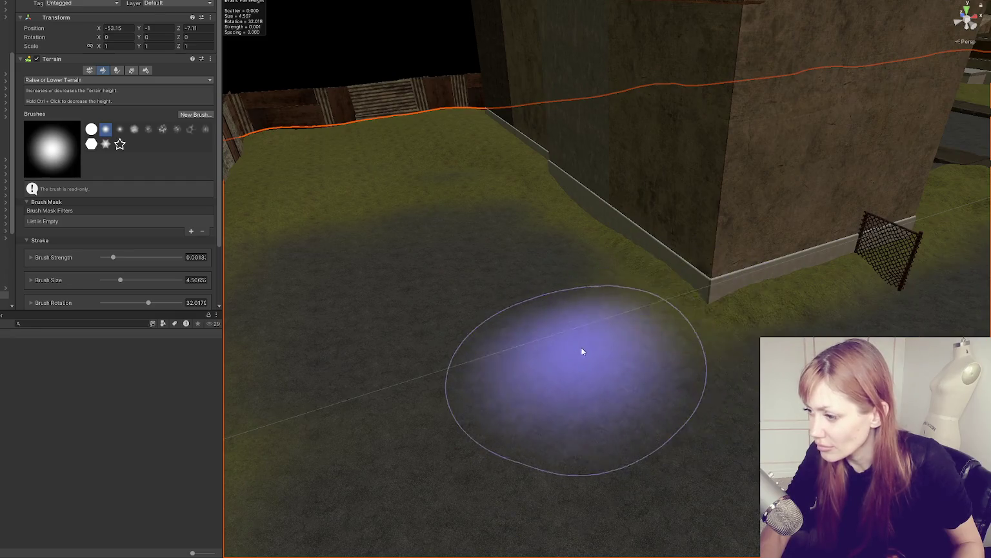
pyautogui.scroll(-2, 416, 384)
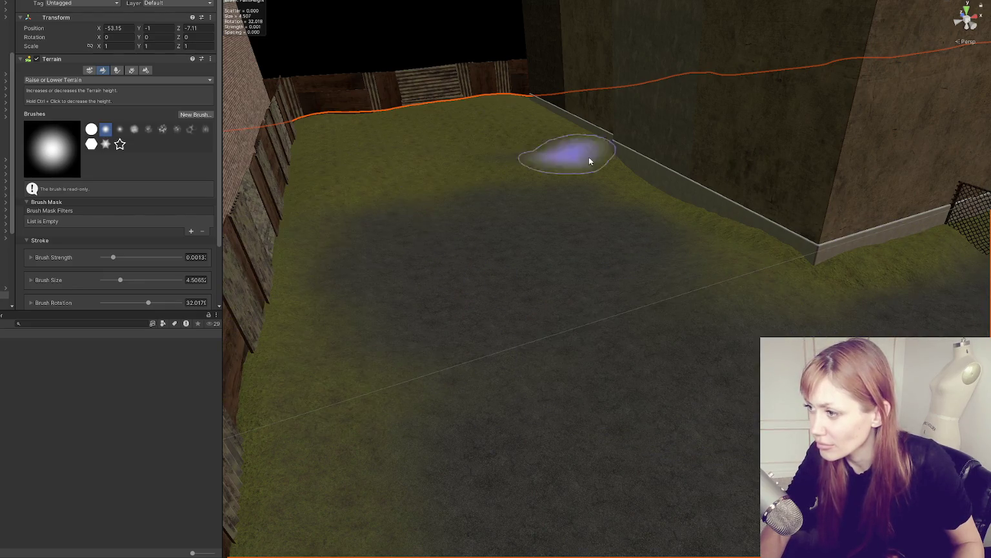
pyautogui.scroll(5, 664, 202)
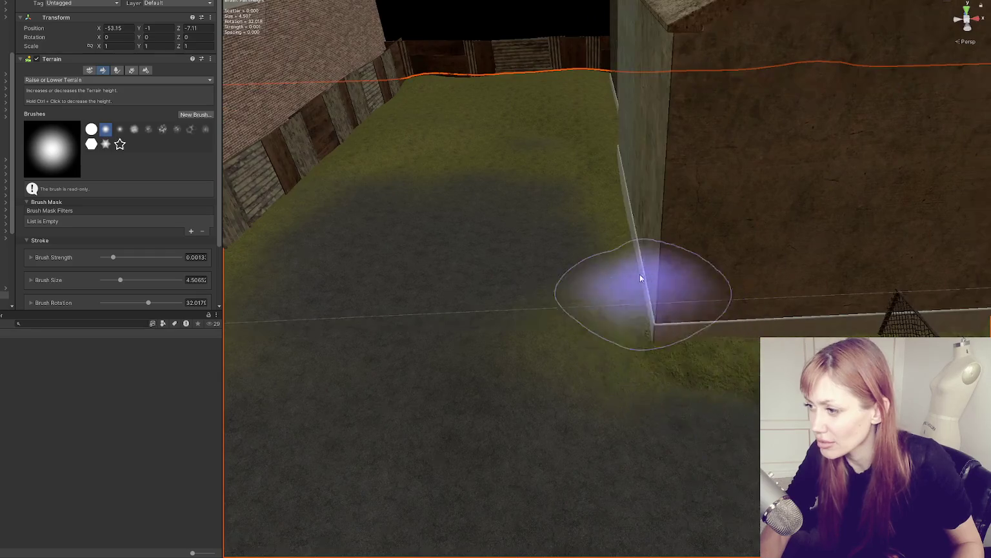
pyautogui.moveTo(663, 337)
pyautogui.mouseDown()
pyautogui.moveTo(702, 337)
pyautogui.moveTo(675, 321)
pyautogui.mouseUp()
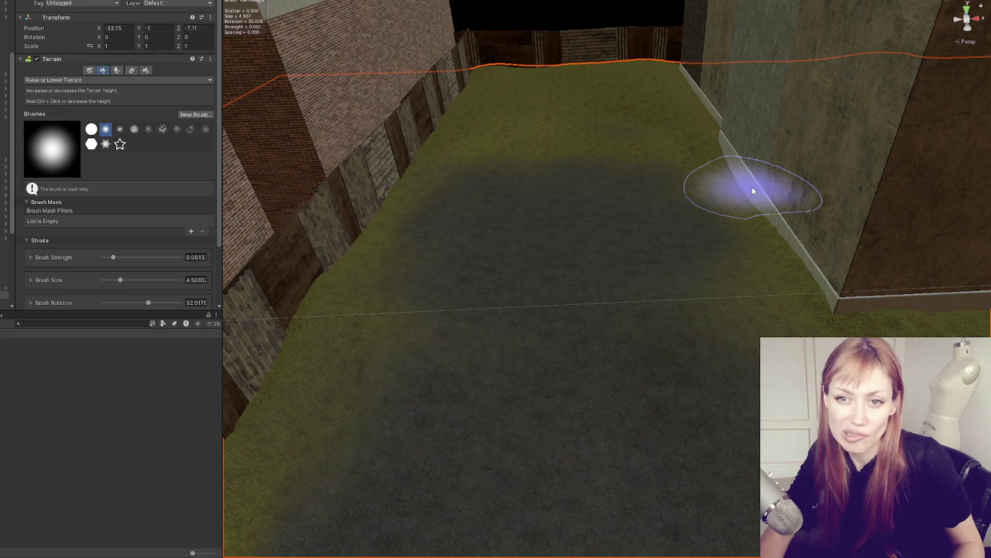
pyautogui.moveTo(704, 263)
pyautogui.mouseDown()
pyautogui.moveTo(789, 247)
pyautogui.moveTo(710, 236)
pyautogui.mouseUp()
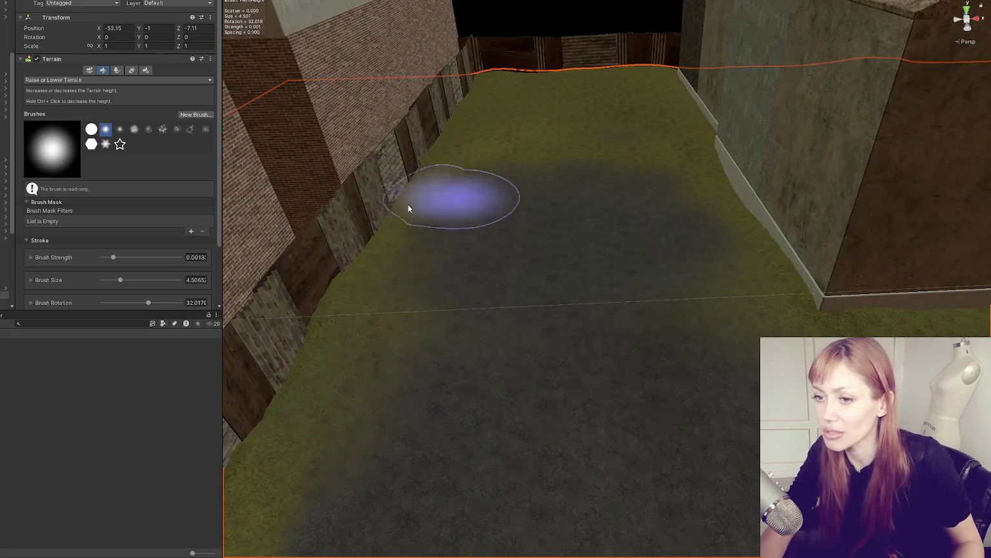
pyautogui.click(73, 80)
pyautogui.click(53, 110)
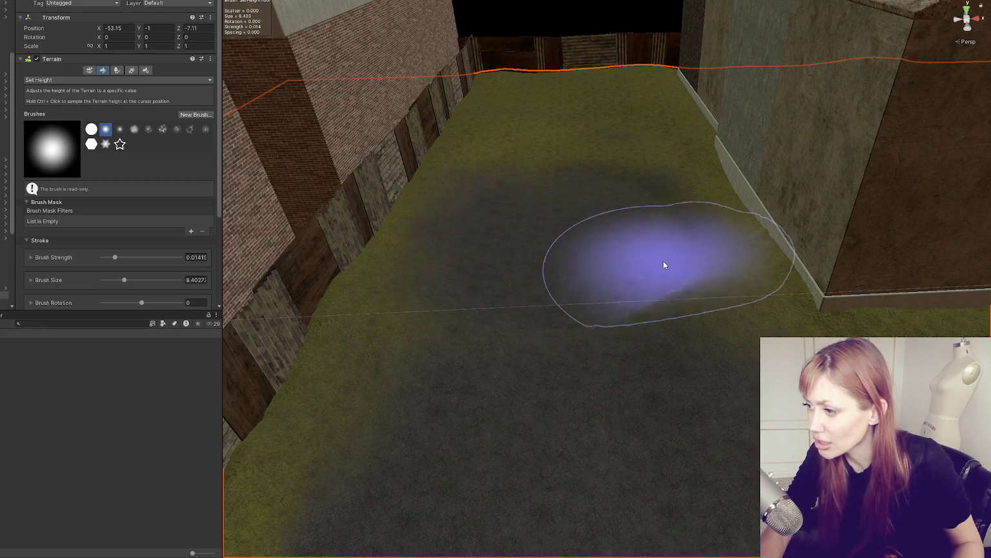
pyautogui.moveTo(771, 171)
pyautogui.mouseDown()
pyautogui.moveTo(766, 228)
pyautogui.moveTo(779, 211)
pyautogui.moveTo(756, 220)
pyautogui.mouseUp()
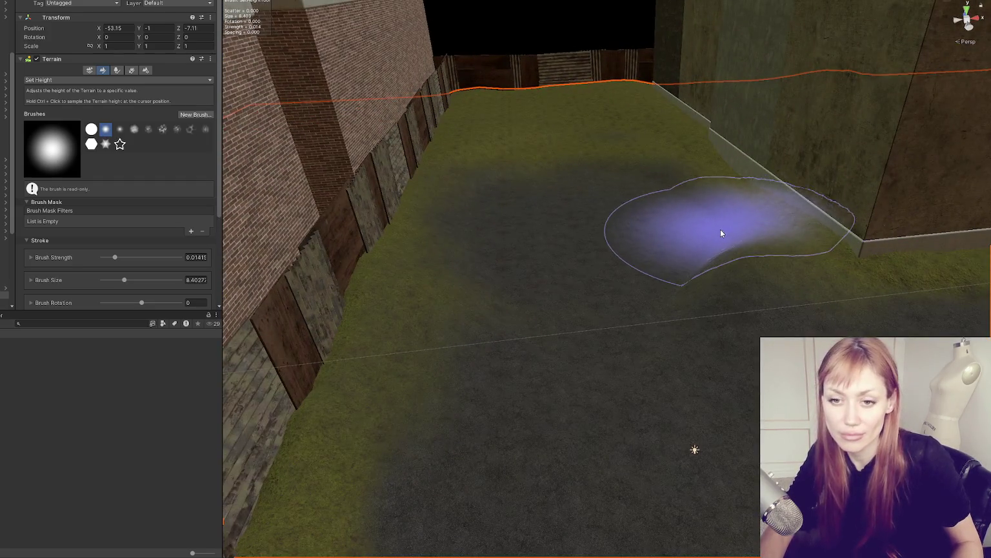
pyautogui.moveTo(683, 248)
pyautogui.mouseDown()
pyautogui.moveTo(652, 272)
pyautogui.moveTo(676, 215)
pyautogui.moveTo(622, 304)
pyautogui.moveTo(632, 293)
pyautogui.mouseUp()
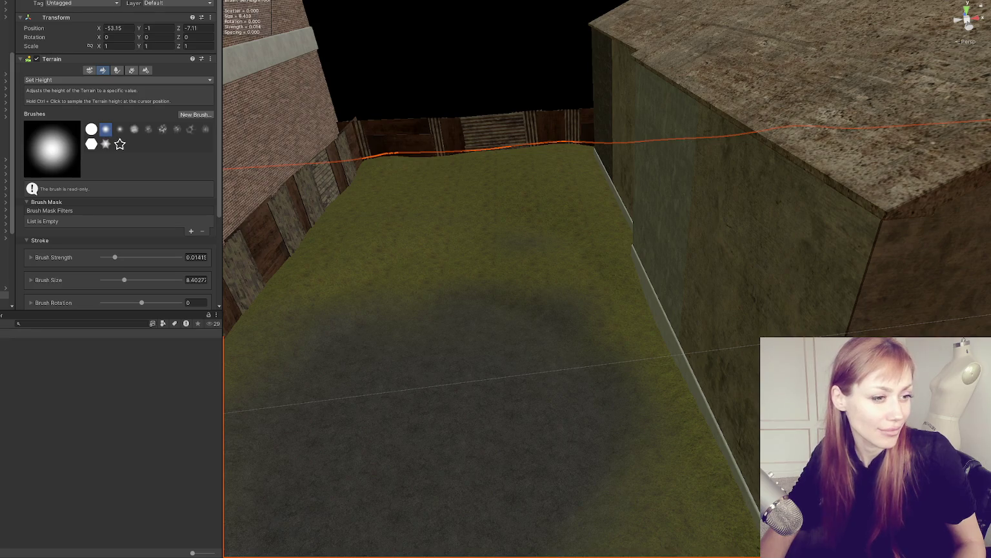
pyautogui.scroll(5, 286, 363)
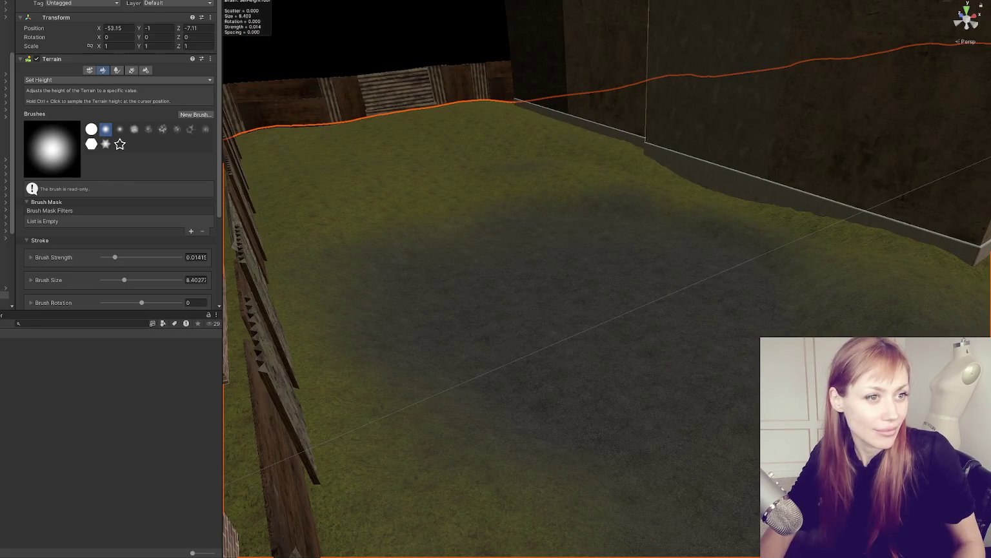
pyautogui.scroll(5, 580, 195)
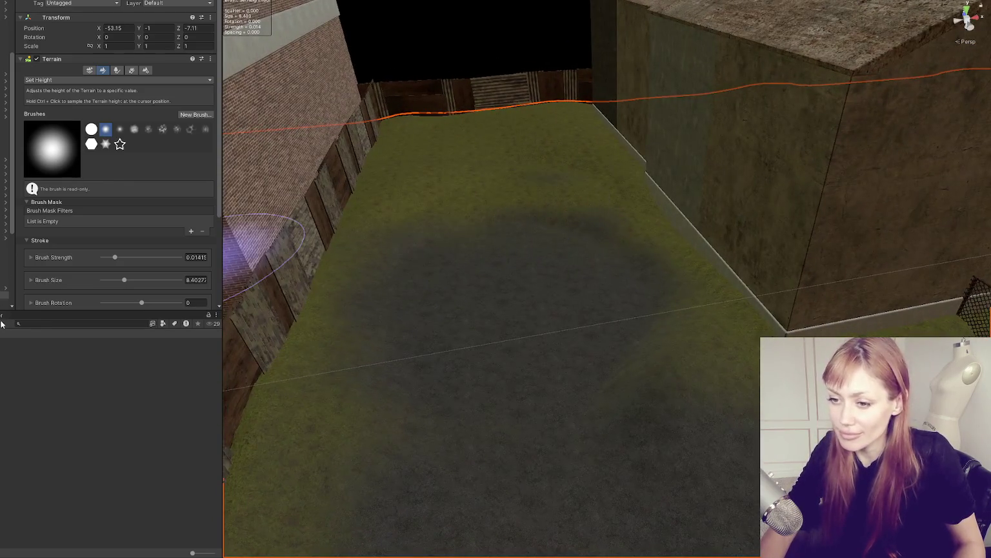
pyautogui.click(19, 324)
pyautogui.write('fire')
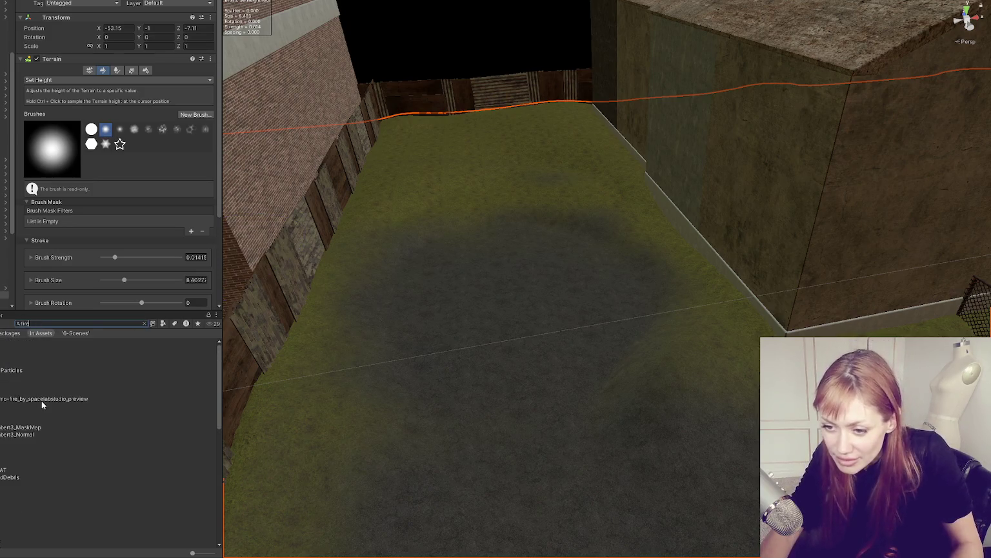
# Preview the campfire prefab from the 'fire' search, then filter results to Prefab type
pyautogui.scroll(-5, 14, 411)
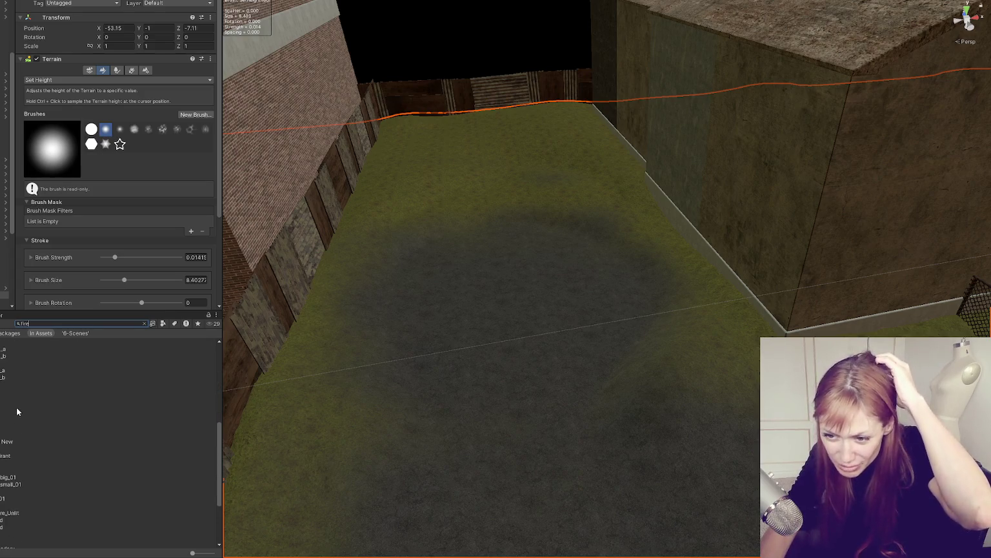
pyautogui.scroll(-5, 17, 411)
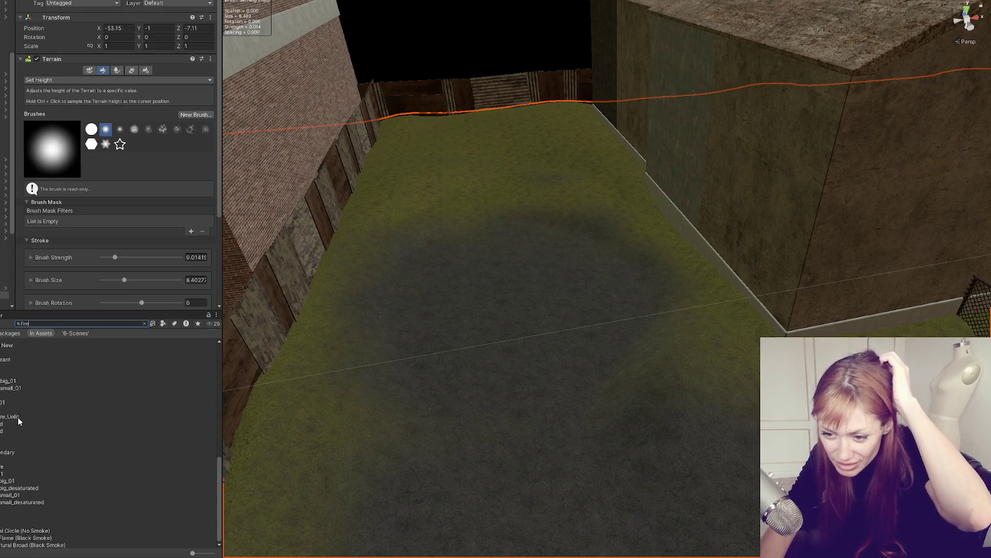
pyautogui.doubleClick(19, 460)
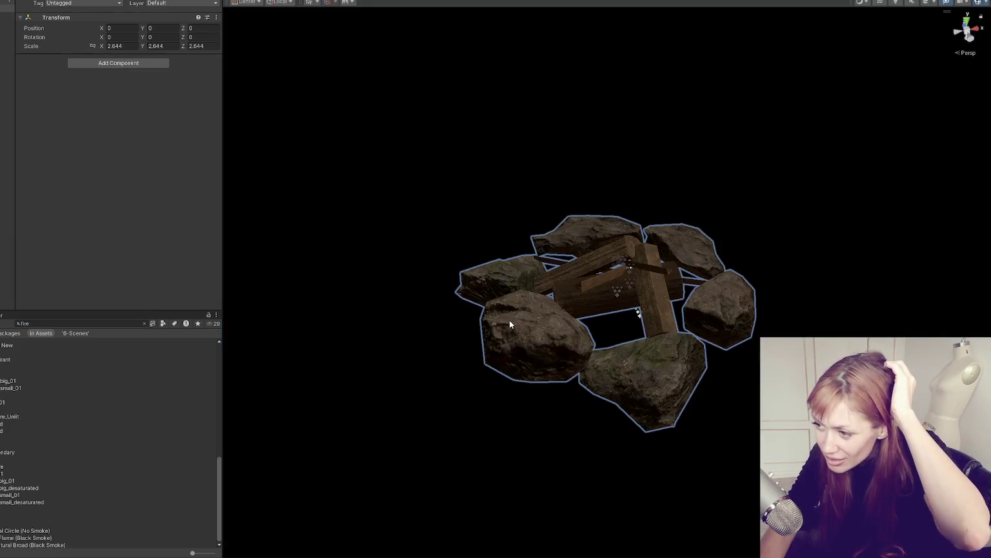
pyautogui.click(82, 396)
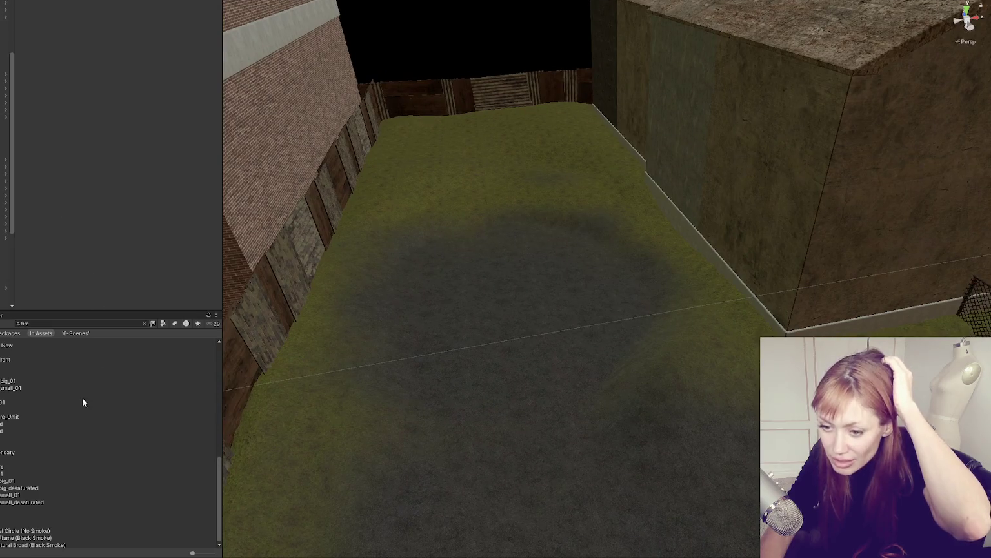
pyautogui.click(162, 323)
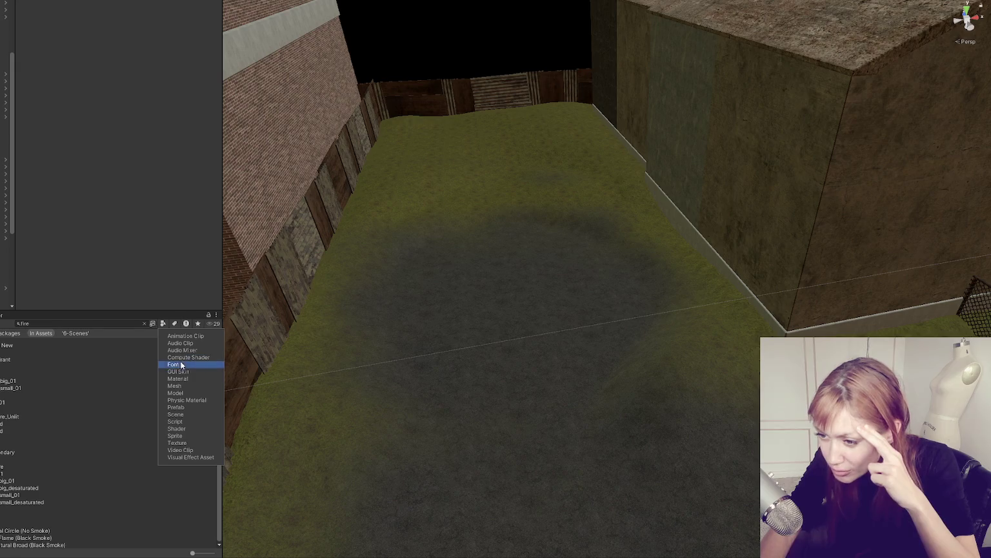
pyautogui.click(176, 407)
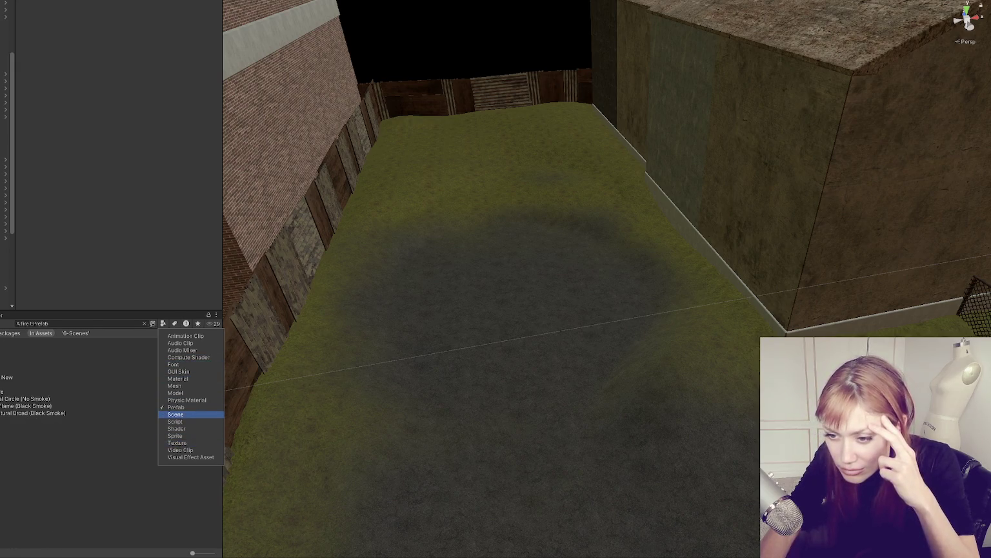
# Drag the FirePit prefab onto the grass in the yard and frame it
pyautogui.moveTo(13, 391); pyautogui.dragTo(549, 348)
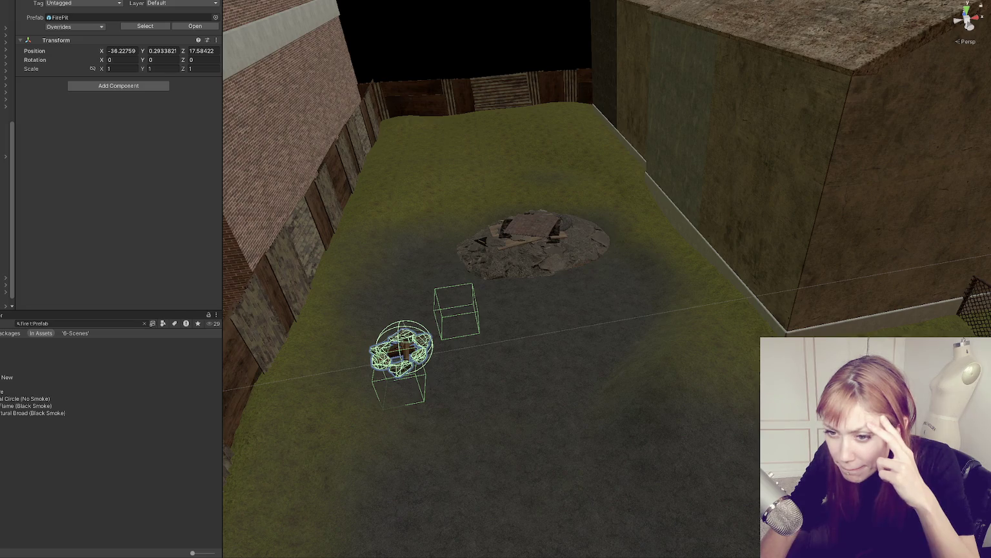
pyautogui.click(532, 244)
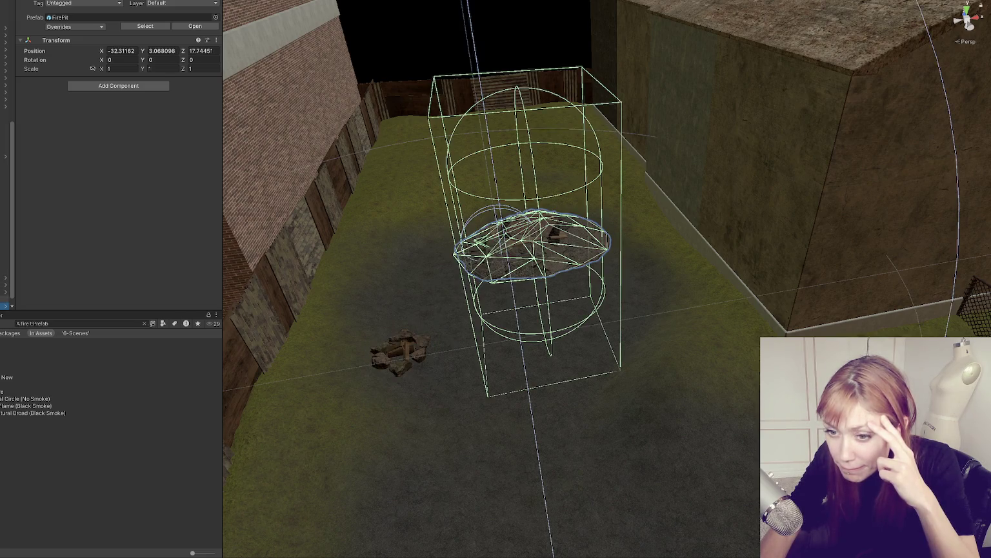
pyautogui.doubleClick(5, 302)
pyautogui.doubleClick(5, 294)
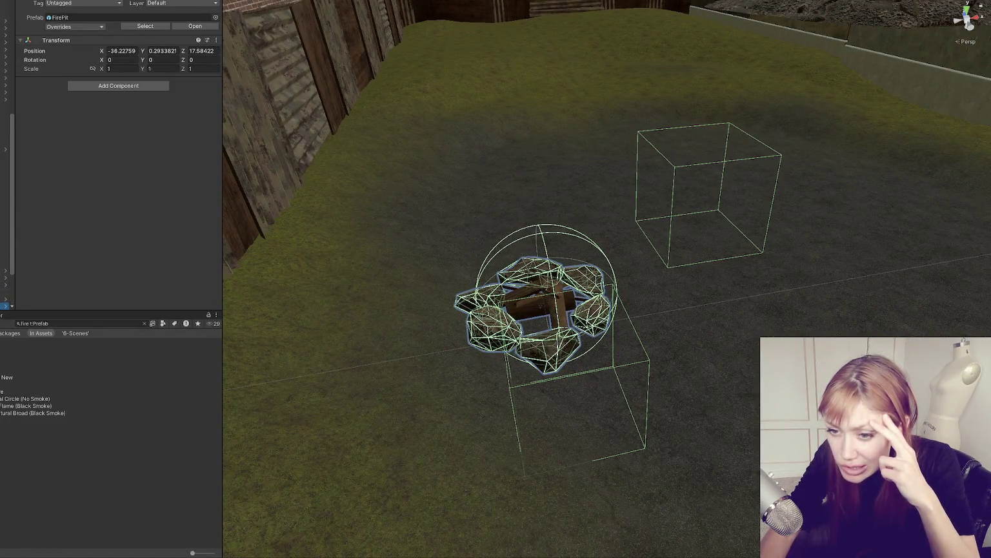
# Inspect the FirePit's build station and box collider children in the Hierarchy
pyautogui.click(4, 256)
pyautogui.click(5, 262)
pyautogui.doubleClick(5, 270)
pyautogui.click(4, 278)
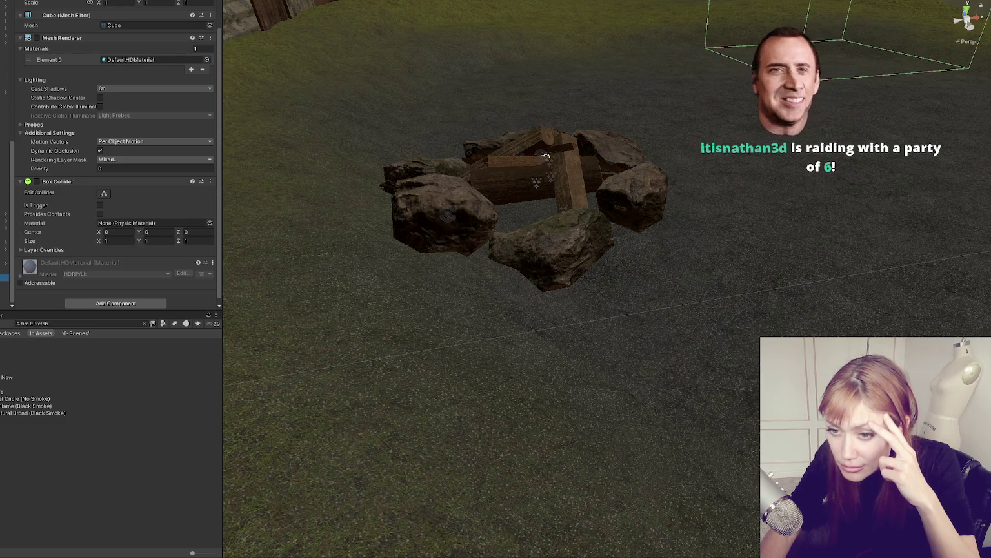
pyautogui.click(4, 249)
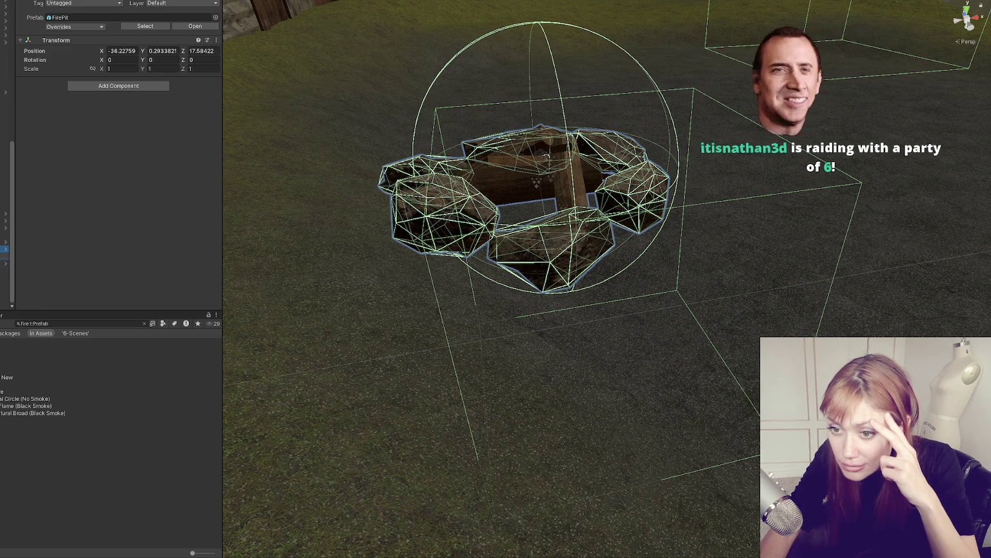
pyautogui.press('Down')
pyautogui.press('f')
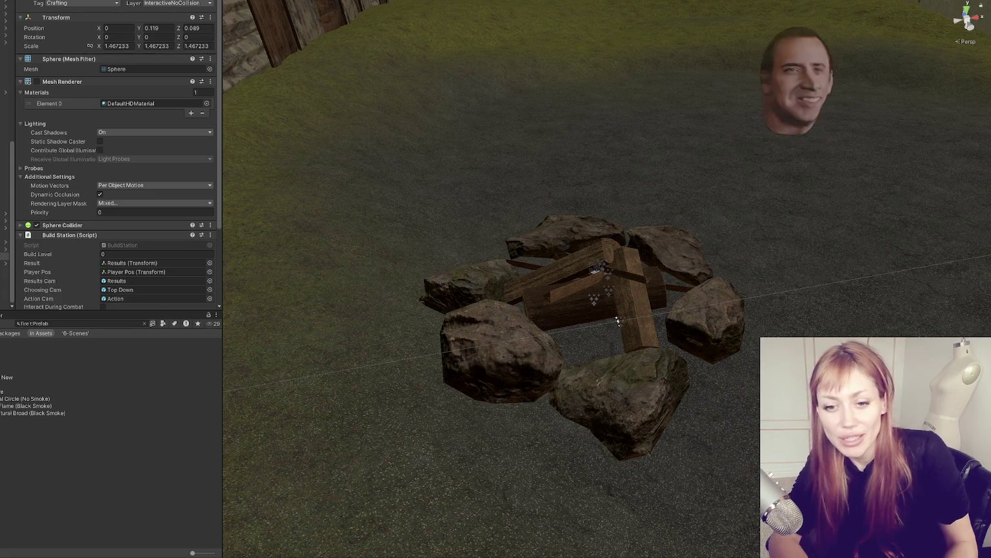
# Collapse the Mesh Renderer and Build Station components, then reselect the terrain
pyautogui.click(95, 82)
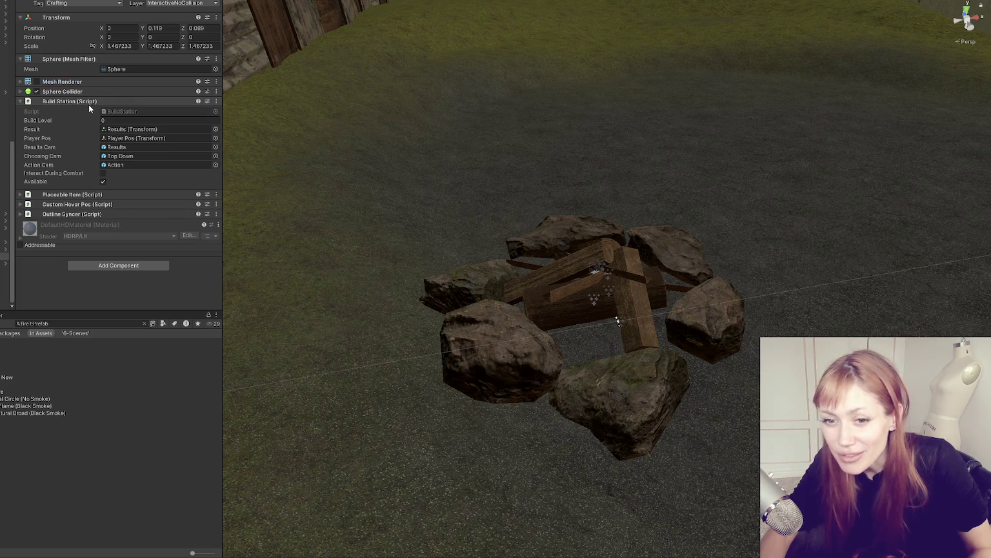
pyautogui.click(88, 102)
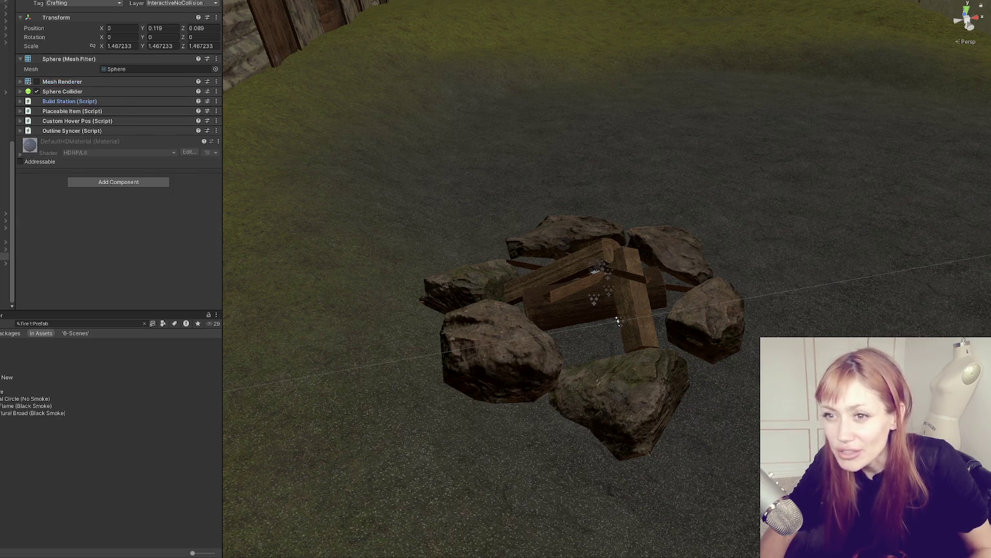
pyautogui.scroll(5, 7, 161)
pyautogui.scroll(-5, 6, 161)
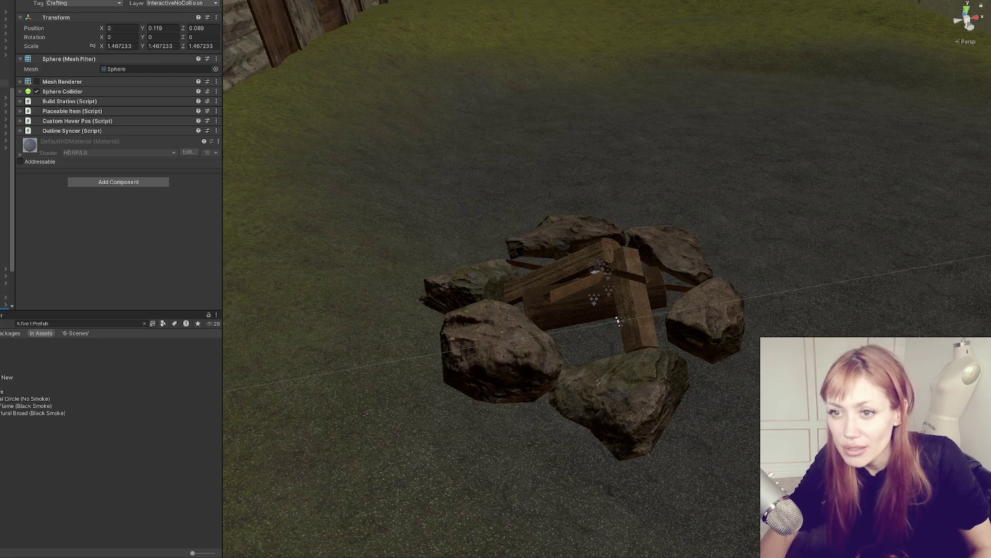
pyautogui.scroll(-5, 6, 161)
pyautogui.scroll(10, 6, 162)
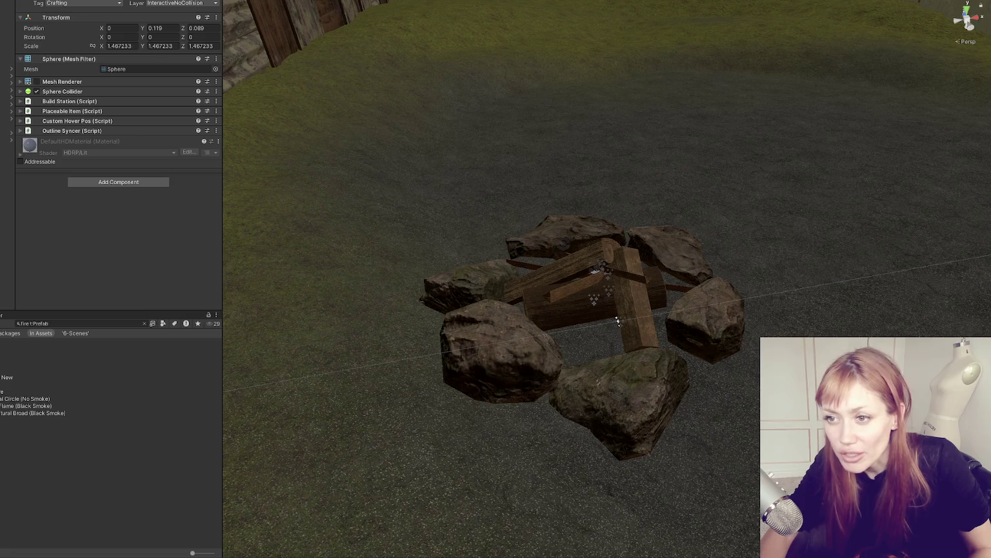
pyautogui.click(7, 111)
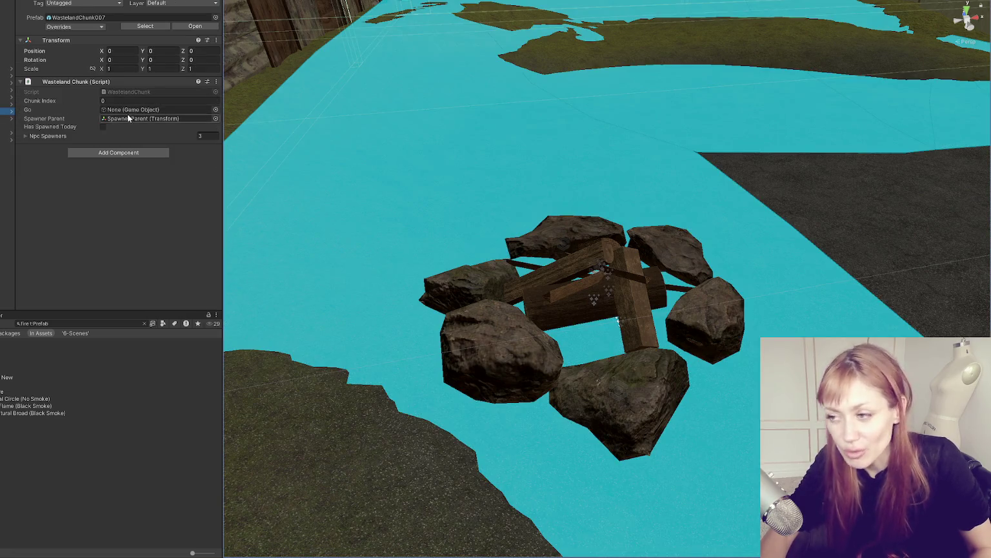
pyautogui.scroll(-5, 807, 308)
pyautogui.click(603, 277)
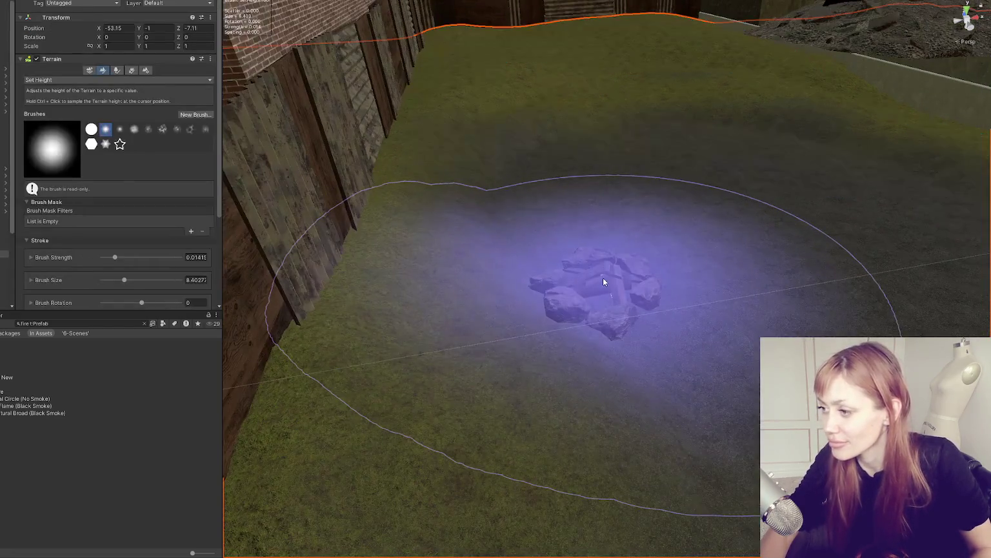
# Select the fire pit and check its collider cube, Fire_Pit and smoke particle children
pyautogui.press('q')
pyautogui.click(619, 282)
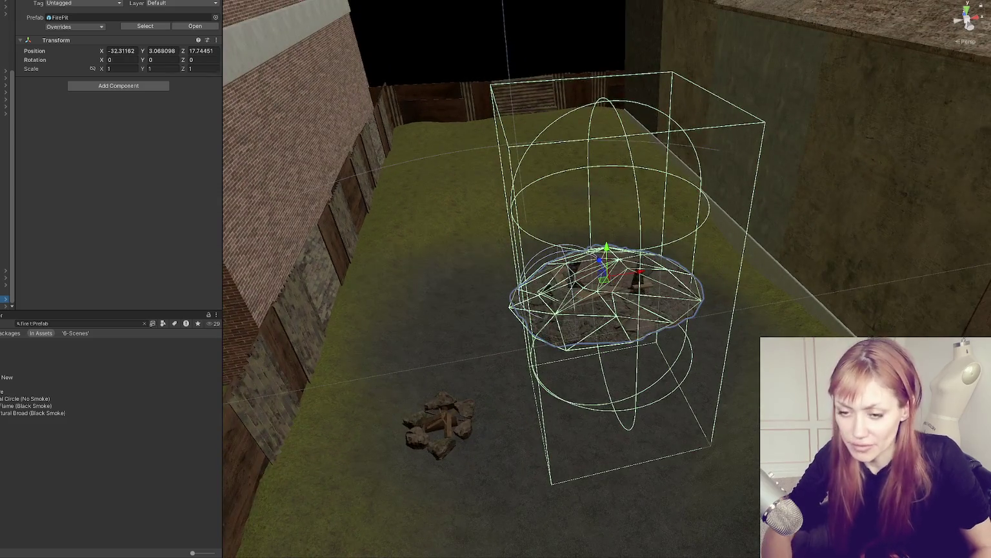
pyautogui.click(439, 422)
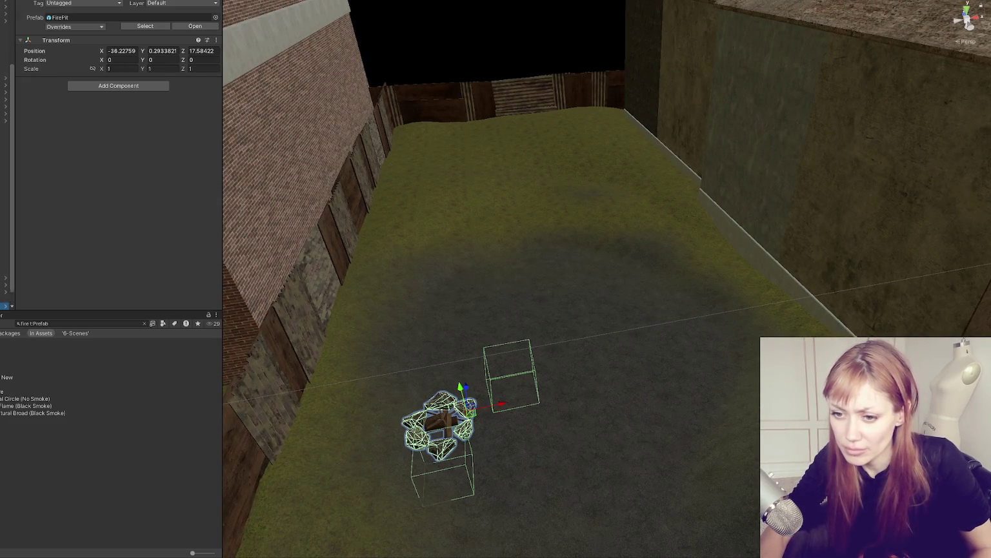
pyautogui.click(5, 278)
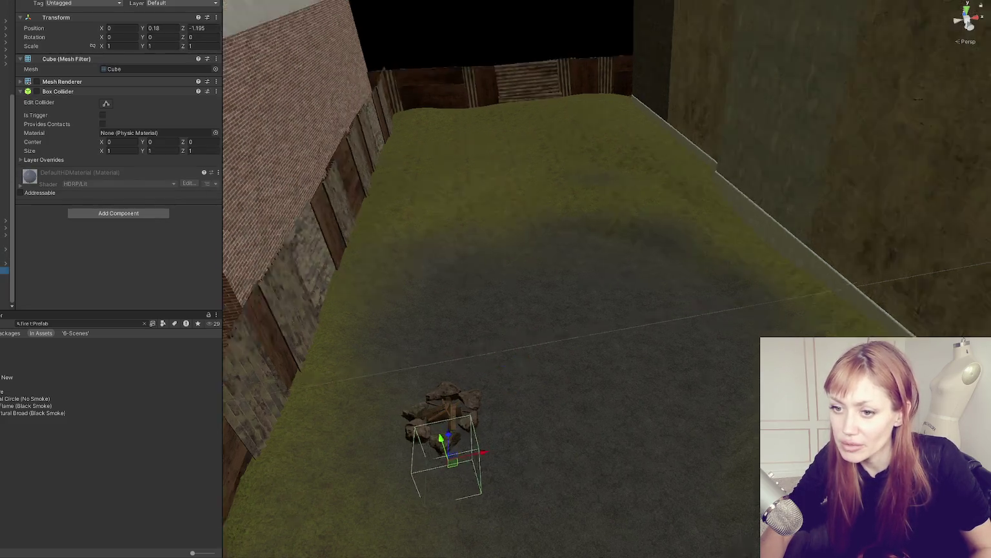
pyautogui.press('f')
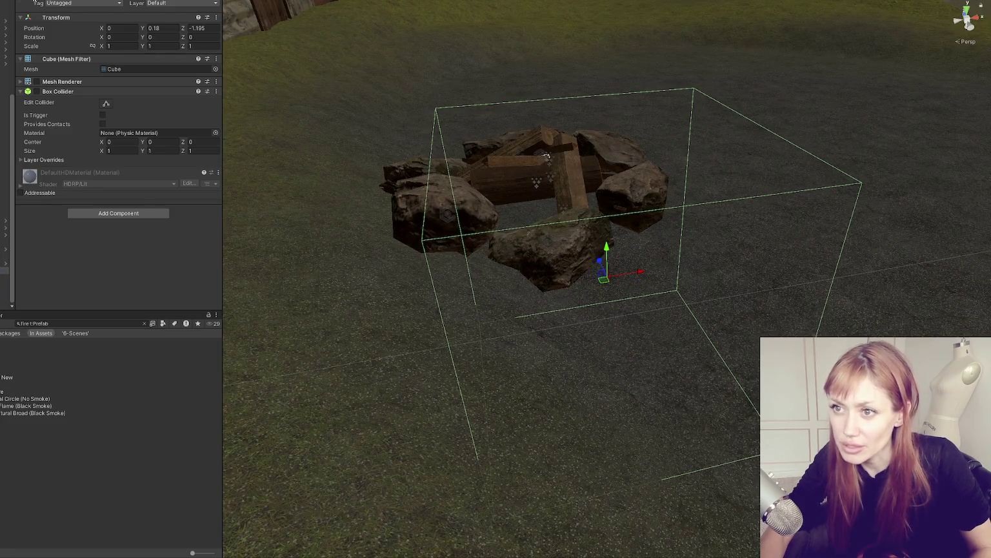
pyautogui.click(4, 263)
pyautogui.scroll(-3, 6, 258)
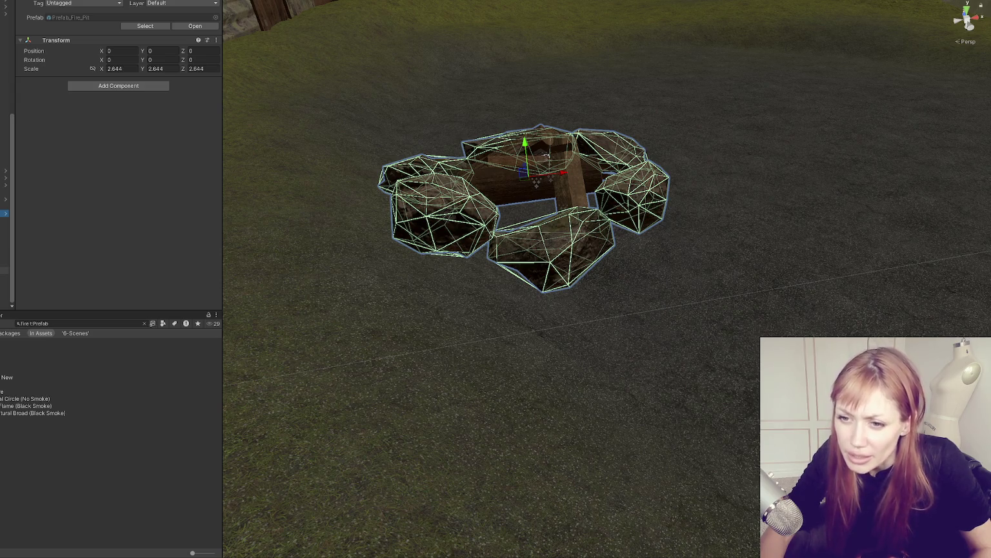
pyautogui.click(4, 264)
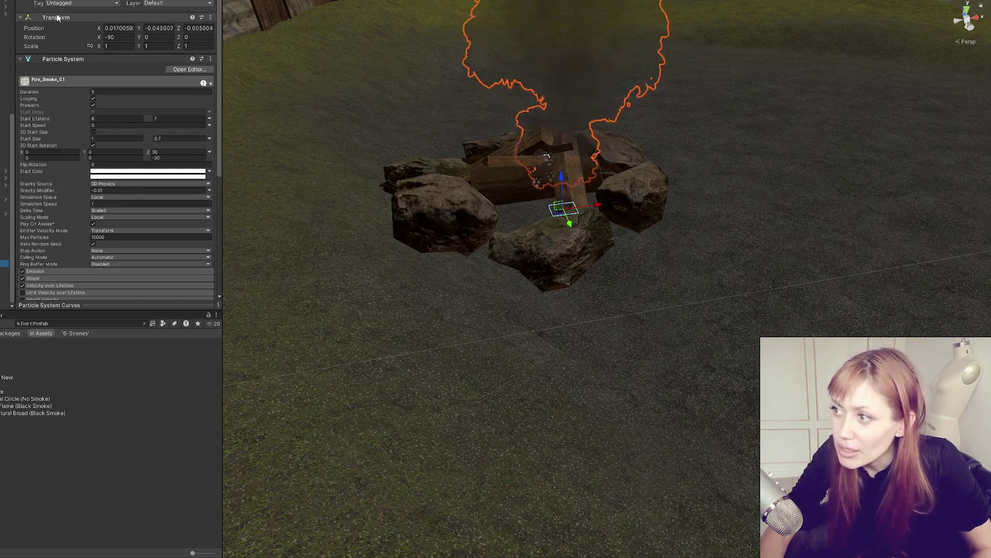
# View the backyard from above and frame the fire pit again
pyautogui.moveTo(531, 132)
pyautogui.mouseDown()
pyautogui.moveTo(527, 160)
pyautogui.moveTo(522, 110)
pyautogui.mouseUp()
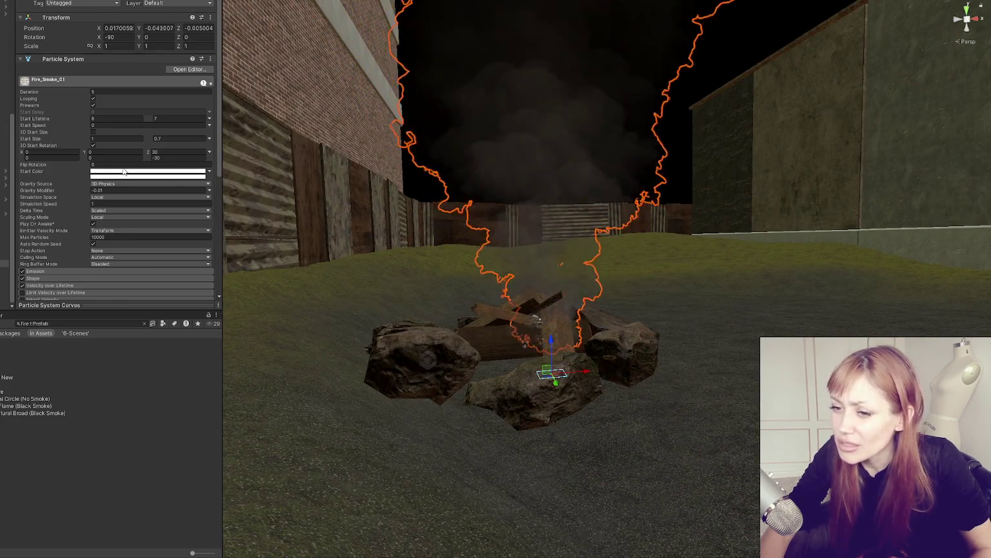
pyautogui.scroll(-3, 293, 206)
pyautogui.moveTo(294, 206)
pyautogui.mouseDown()
pyautogui.moveTo(541, 313)
pyautogui.moveTo(394, 310)
pyautogui.mouseUp()
pyautogui.click(387, 322)
pyautogui.press('f')
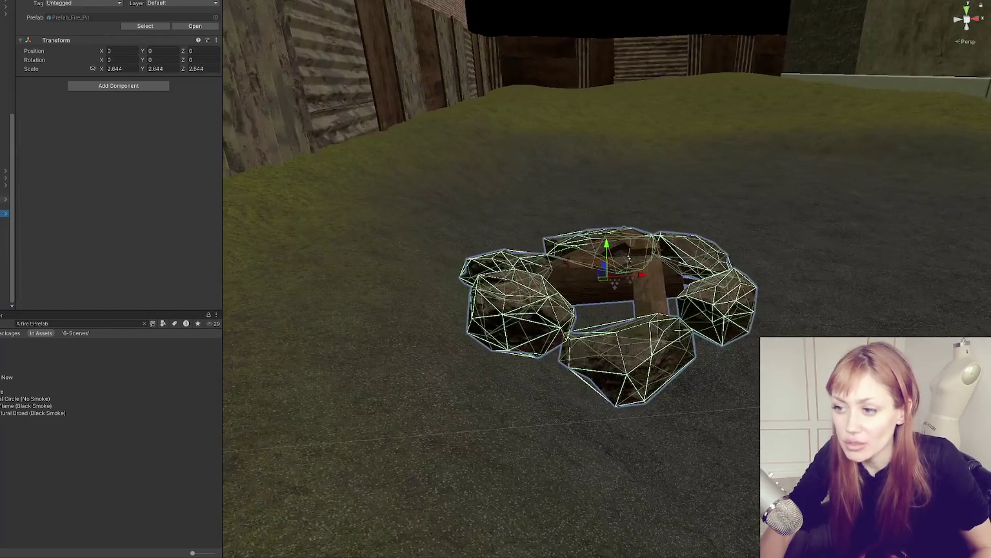
# Move the FirePit along X to -33.443 and lower it to Y -0.298
pyautogui.click(6, 199)
pyautogui.moveTo(640, 289)
pyautogui.mouseDown()
pyautogui.moveTo(890, 252)
pyautogui.moveTo(553, 287)
pyautogui.mouseUp()
pyautogui.moveTo(618, 257)
pyautogui.mouseDown()
pyautogui.moveTo(618, 375)
pyautogui.moveTo(584, 258)
pyautogui.moveTo(598, 277)
pyautogui.moveTo(637, 295)
pyautogui.moveTo(707, 289)
pyautogui.mouseUp()
pyautogui.moveTo(673, 258); pyautogui.dragTo(674, 263)
pyautogui.scroll(-2, 692, 319)
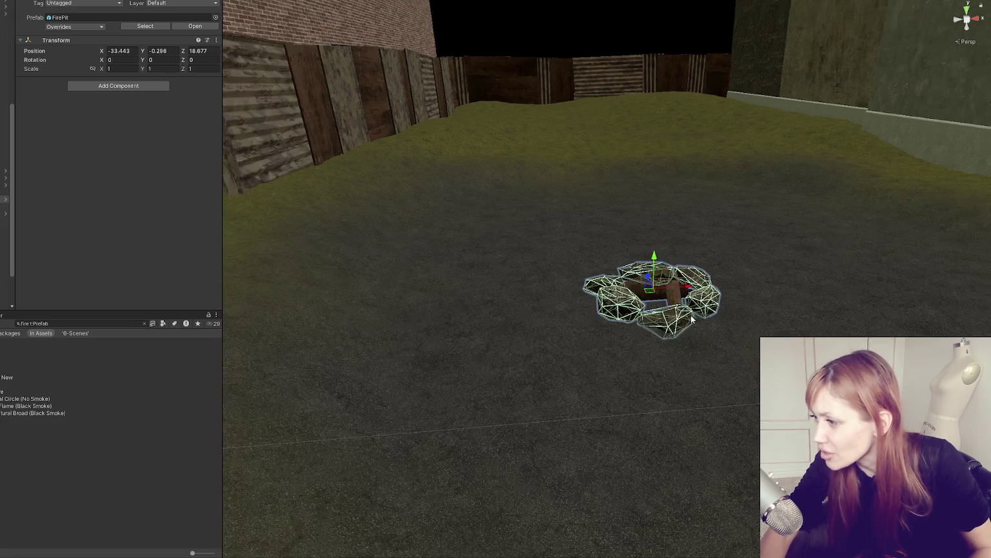
pyautogui.moveTo(692, 319)
pyautogui.mouseDown()
pyautogui.moveTo(658, 303)
pyautogui.moveTo(602, 332)
pyautogui.moveTo(680, 273)
pyautogui.mouseUp()
pyautogui.click(727, 212)
pyautogui.moveTo(727, 211)
pyautogui.mouseDown()
pyautogui.moveTo(638, 321)
pyautogui.moveTo(724, 195)
pyautogui.moveTo(682, 247)
pyautogui.mouseUp()
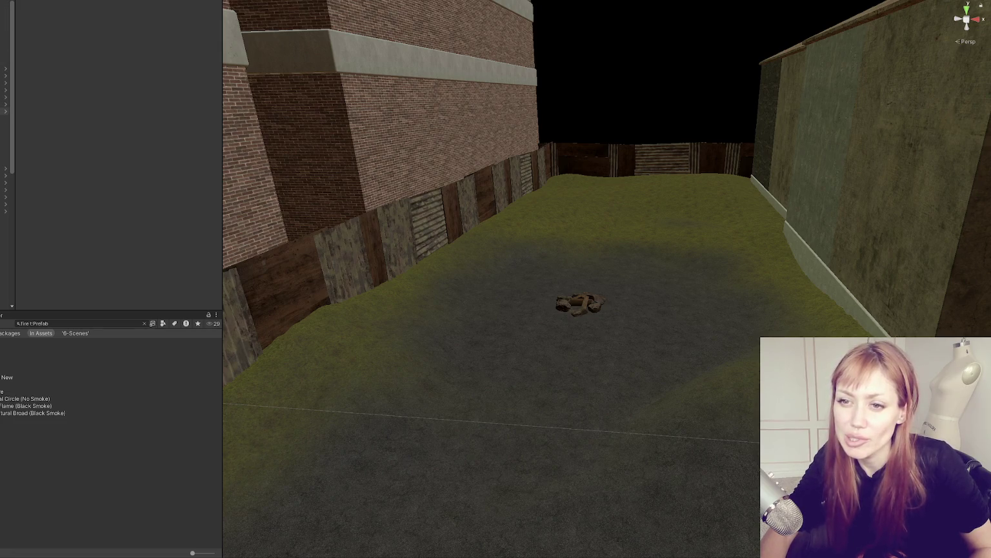
pyautogui.click(5, 115)
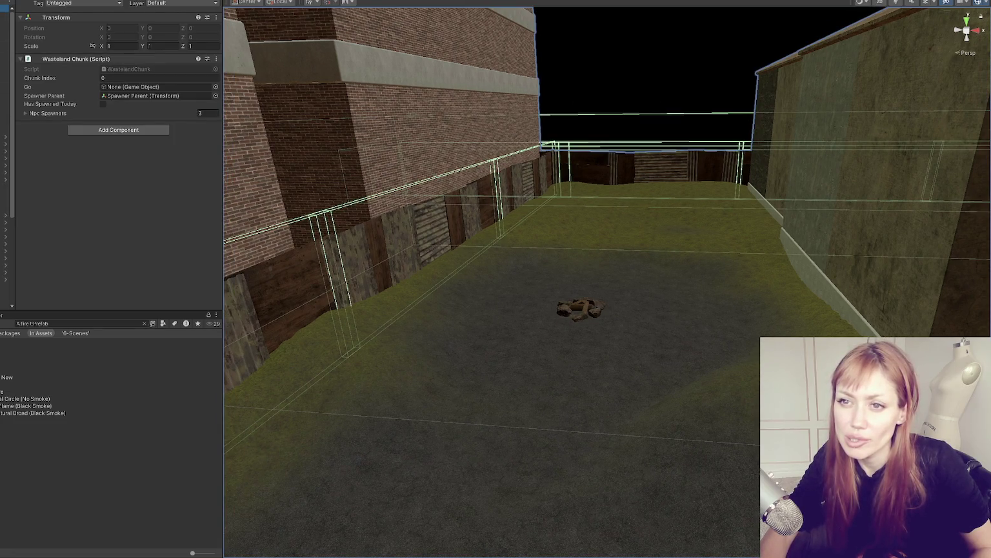
# Rebake the NavMeshSurface and frame House_1 beside the fire pit
pyautogui.click(4, 15)
pyautogui.click(189, 267)
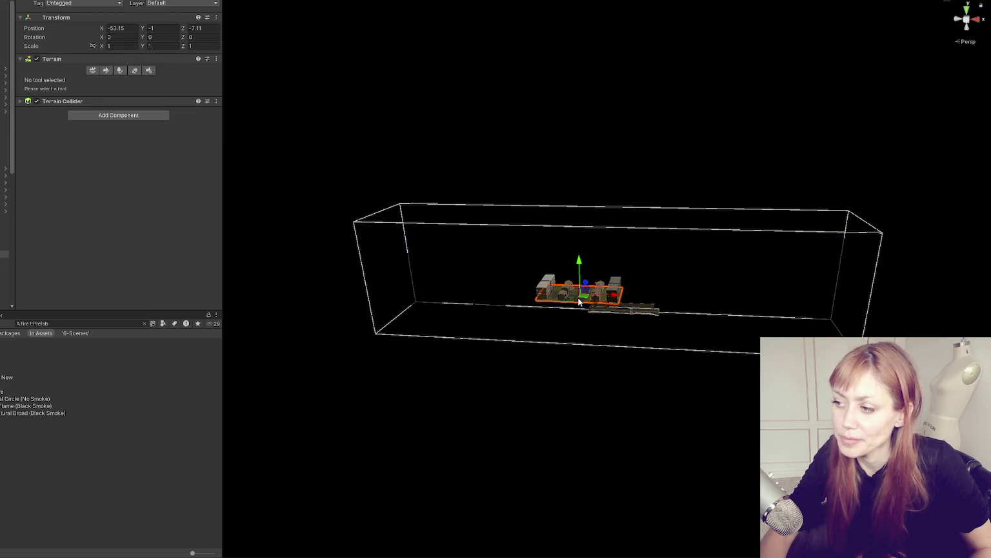
pyautogui.click(542, 268)
pyautogui.press('f')
pyautogui.moveTo(484, 294)
pyautogui.mouseDown()
pyautogui.moveTo(567, 164)
pyautogui.moveTo(631, 206)
pyautogui.mouseUp()
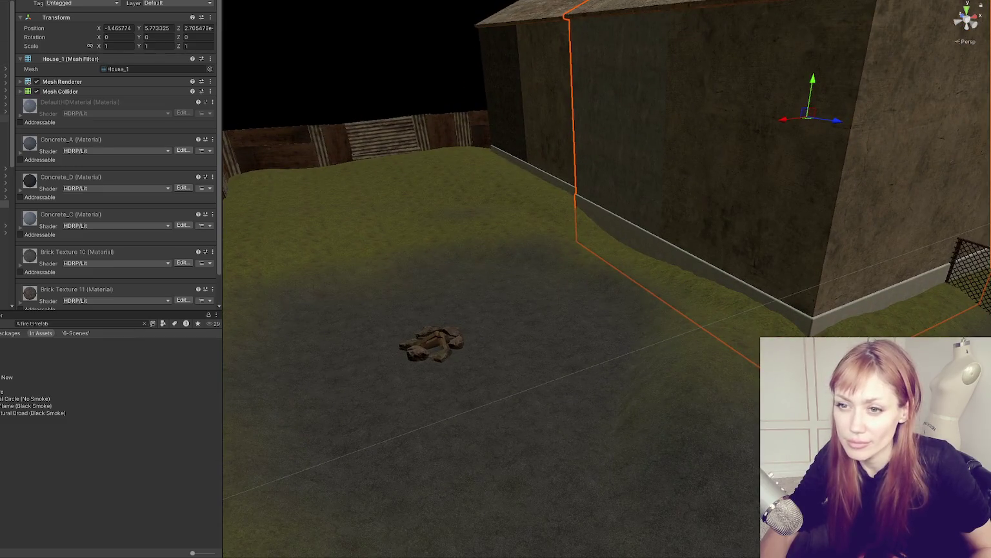
# Step through the NPC spawners and rotate one to about 271 degrees
pyautogui.click(631, 299)
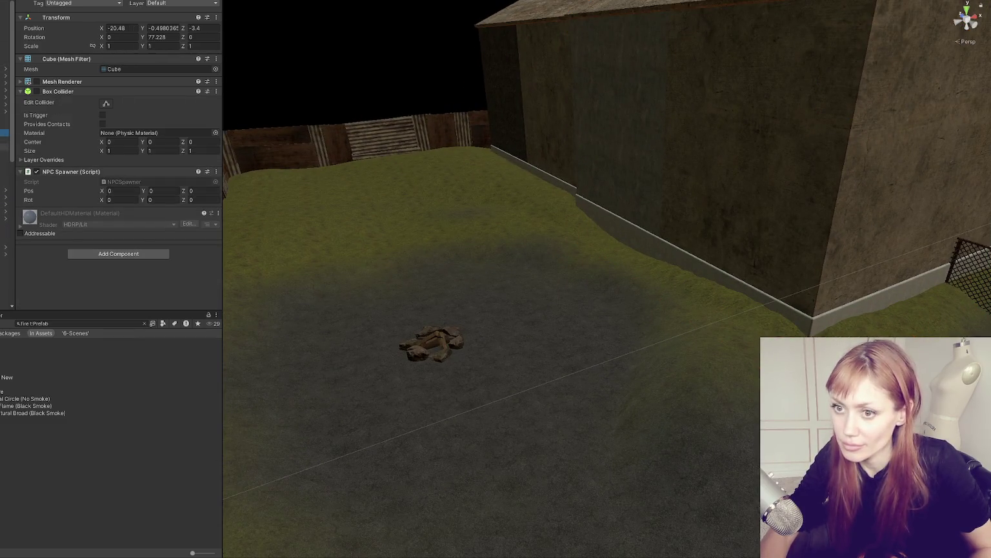
pyautogui.moveTo(632, 299)
pyautogui.mouseDown()
pyautogui.moveTo(581, 255)
pyautogui.moveTo(768, 304)
pyautogui.moveTo(459, 262)
pyautogui.moveTo(443, 226)
pyautogui.moveTo(348, 356)
pyautogui.moveTo(309, 390)
pyautogui.moveTo(194, 433)
pyautogui.mouseUp()
pyautogui.press('e')
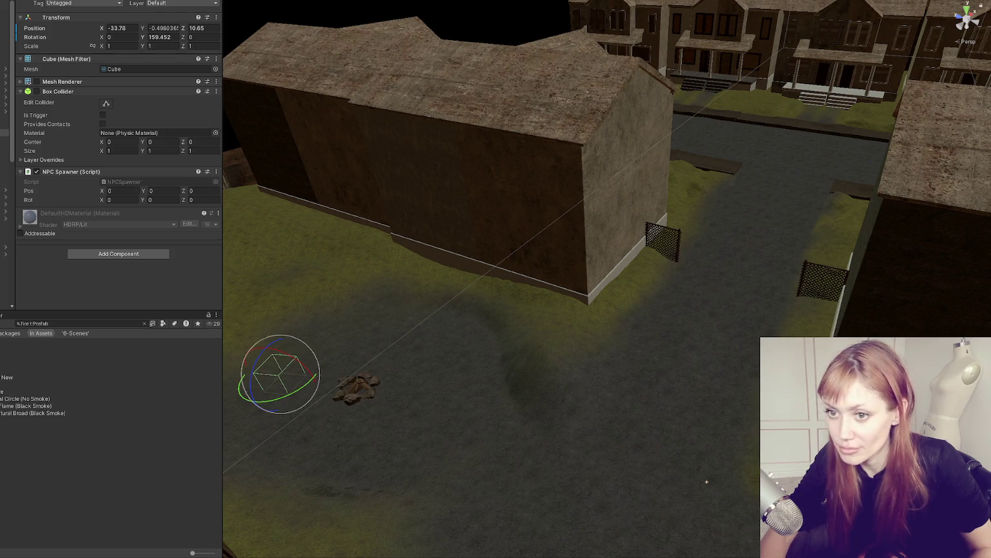
pyautogui.doubleClick(4, 139)
pyautogui.scroll(-10, 516, 258)
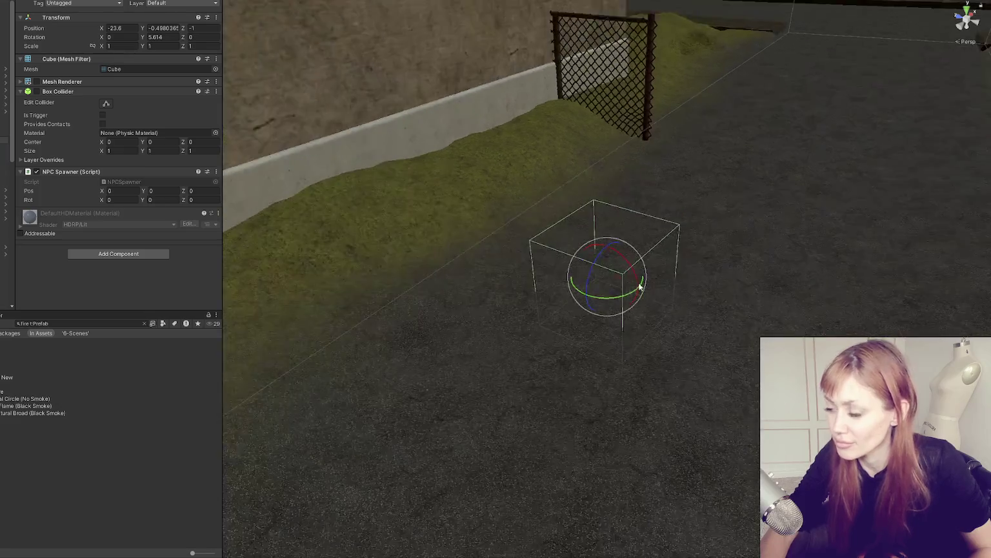
pyautogui.press('Down')
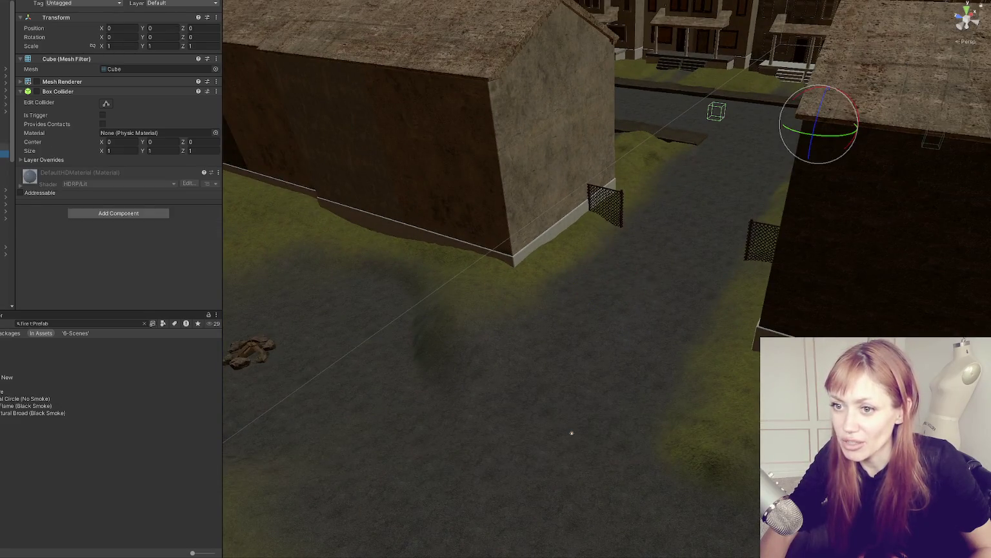
pyautogui.press('Down')
pyautogui.press('w')
pyautogui.press('Down')
pyautogui.press('Down')
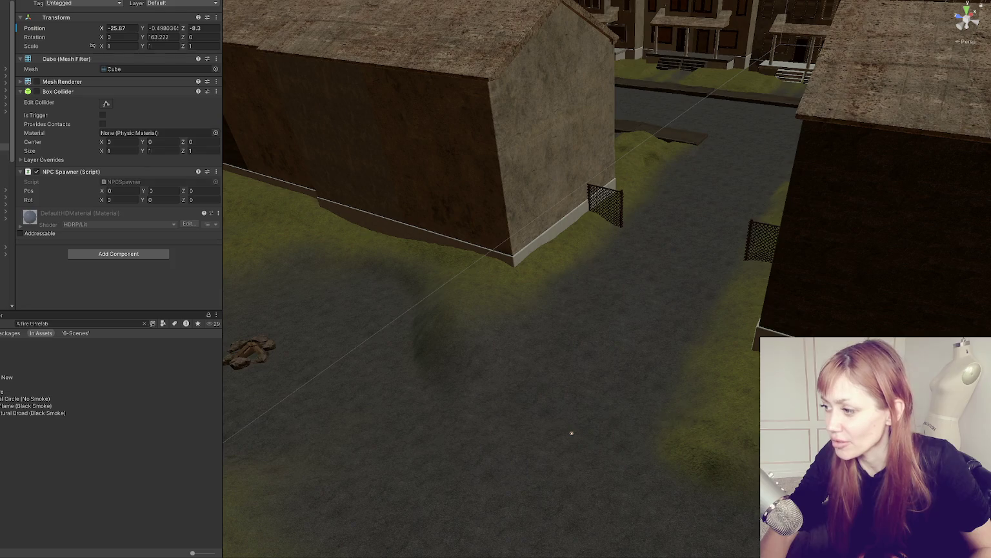
pyautogui.press('Down')
pyautogui.press('e')
pyautogui.moveTo(277, 331); pyautogui.dragTo(162, 359)
pyautogui.press('Down')
# Move the fence-side spawner along X and Z and rotate it to about 58 degrees
pyautogui.press('f')
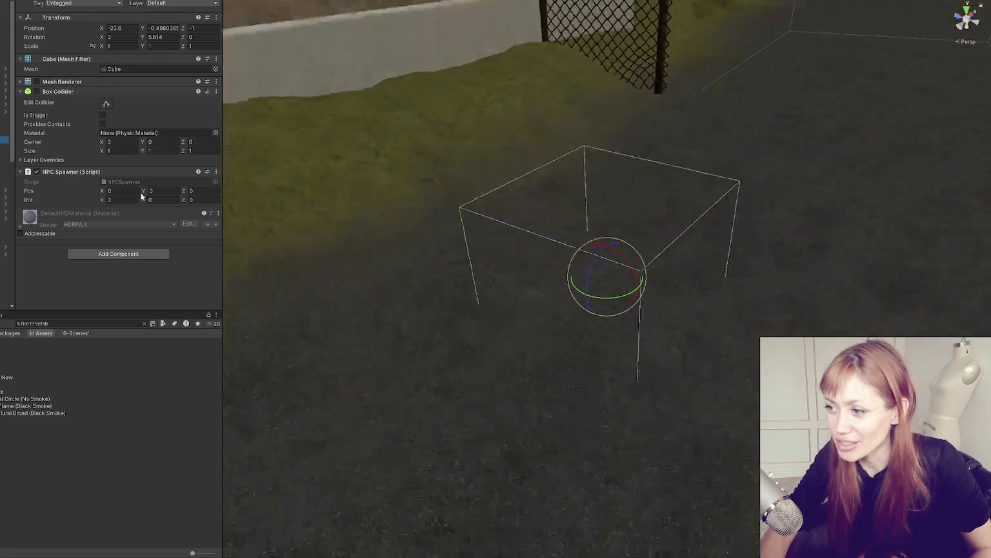
pyautogui.scroll(-3, 616, 270)
pyautogui.scroll(-3, 674, 265)
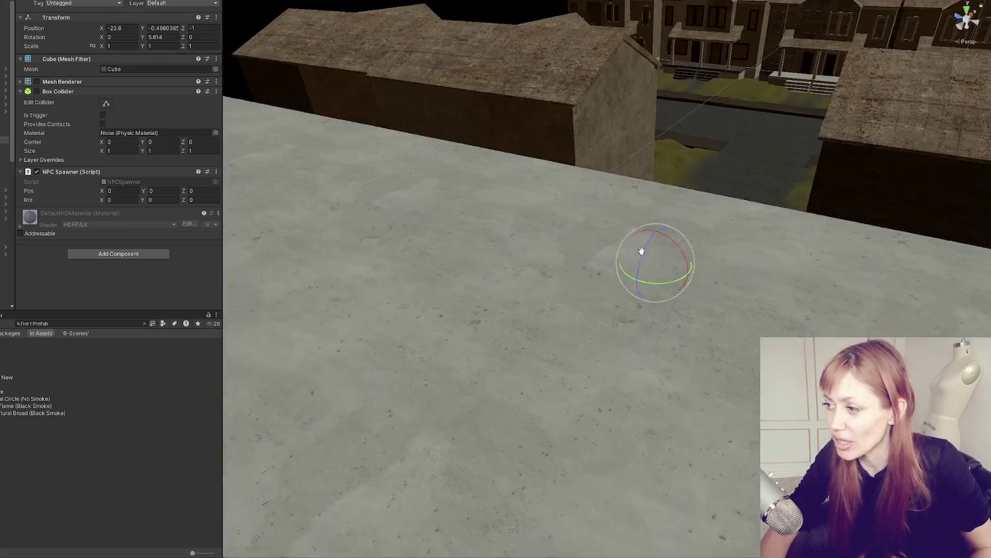
pyautogui.press('w')
pyautogui.moveTo(697, 265); pyautogui.dragTo(405, 368)
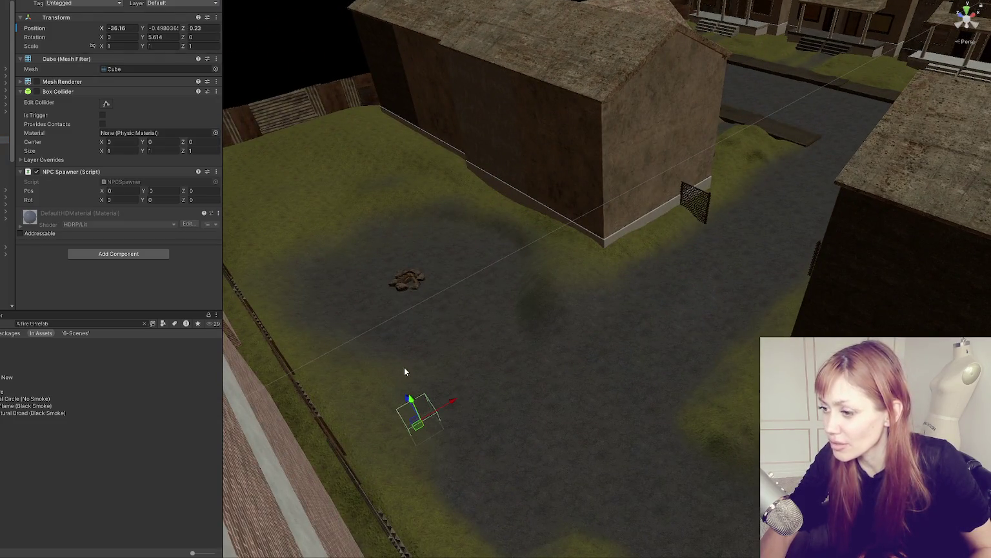
pyautogui.moveTo(406, 404); pyautogui.dragTo(332, 293)
pyautogui.press('e')
pyautogui.moveTo(348, 344); pyautogui.dragTo(336, 362)
pyautogui.press('w')
pyautogui.click(404, 283)
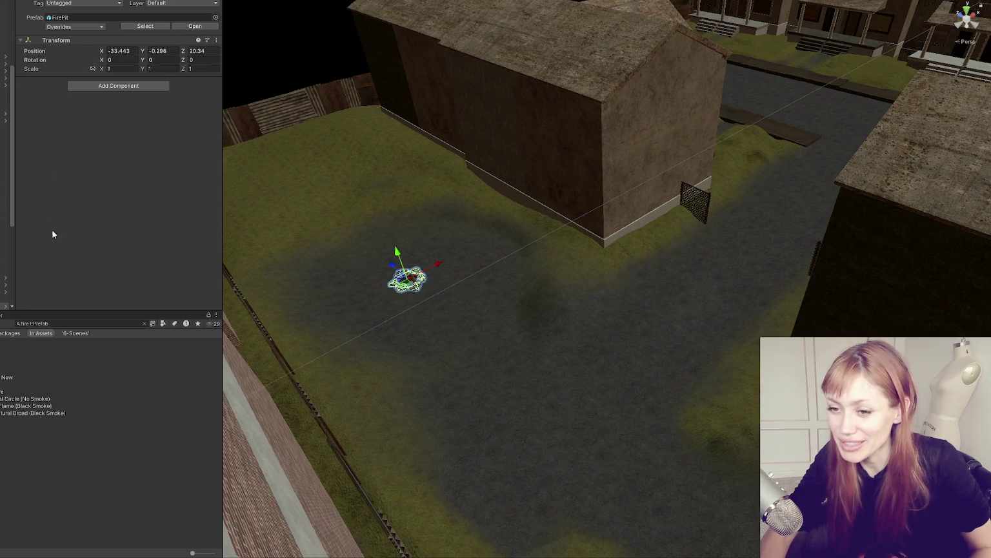
pyautogui.click(144, 323)
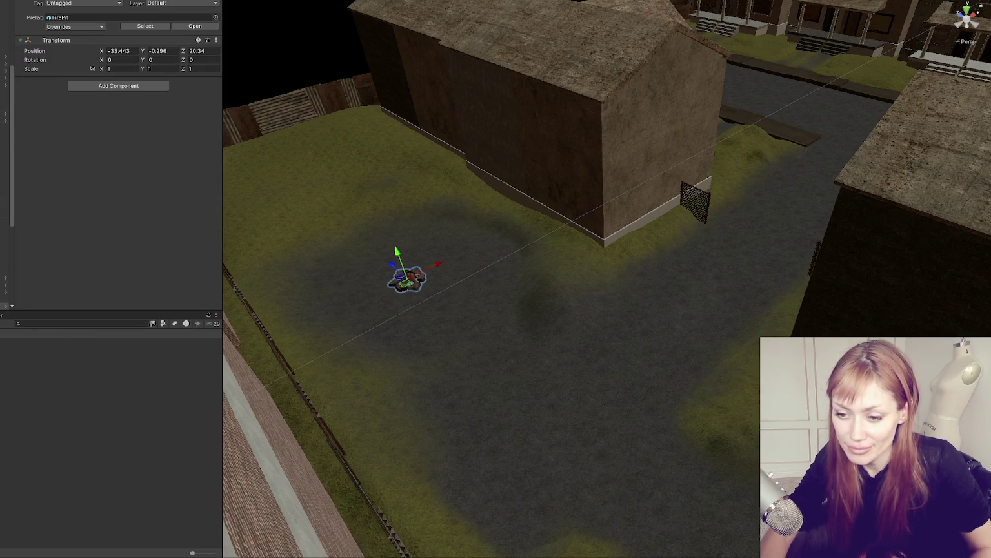
# Open Title.unity, widen the scene view, and start the game in dev mode
pyautogui.doubleClick(78, 434)
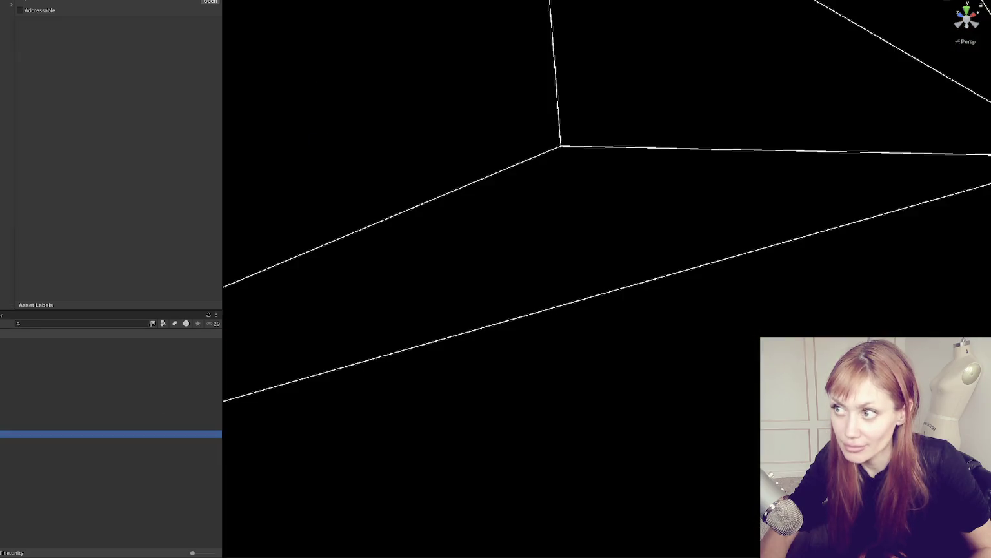
pyautogui.moveTo(222, 47); pyautogui.dragTo(55, 75)
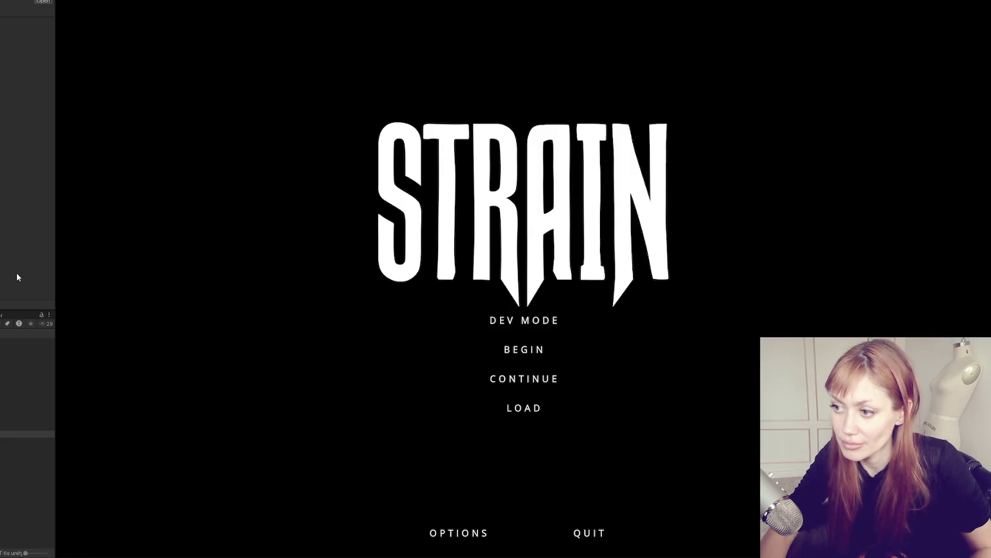
pyautogui.click(557, 320)
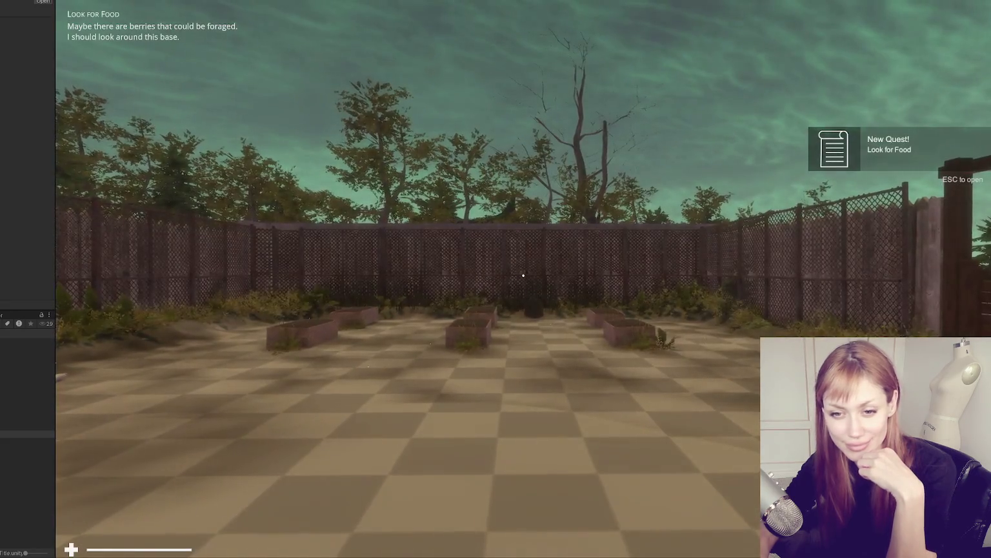
# Take control of the first-person view in the running dev-mode game
pyautogui.click(200, 242)
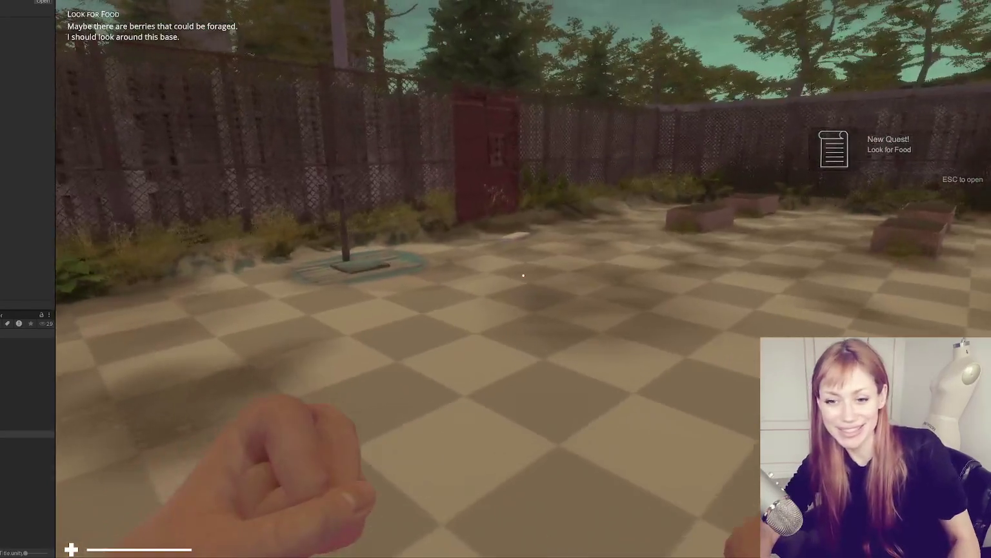
# Walk from the red door down the alley, out through the fence and along the street
pyautogui.press('w')
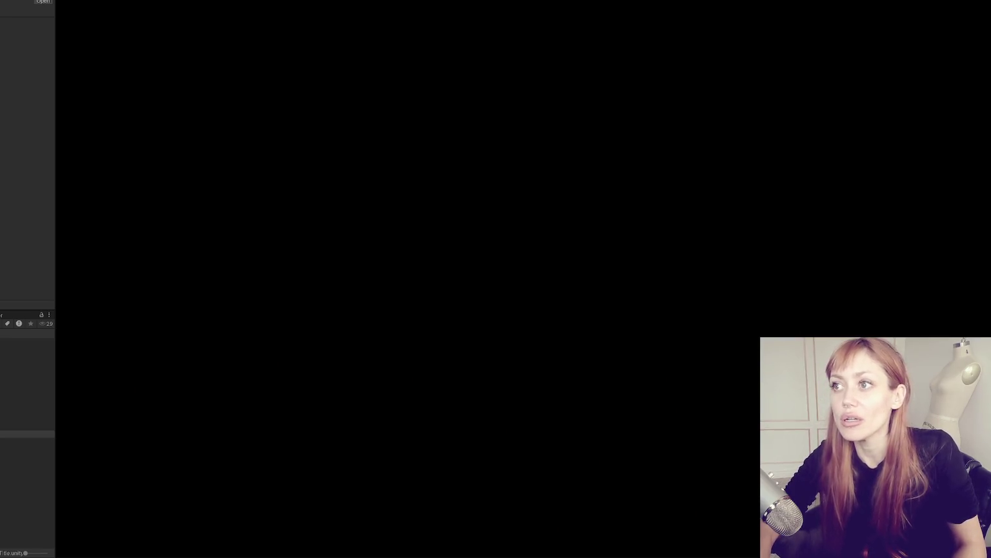
pyautogui.press('w')
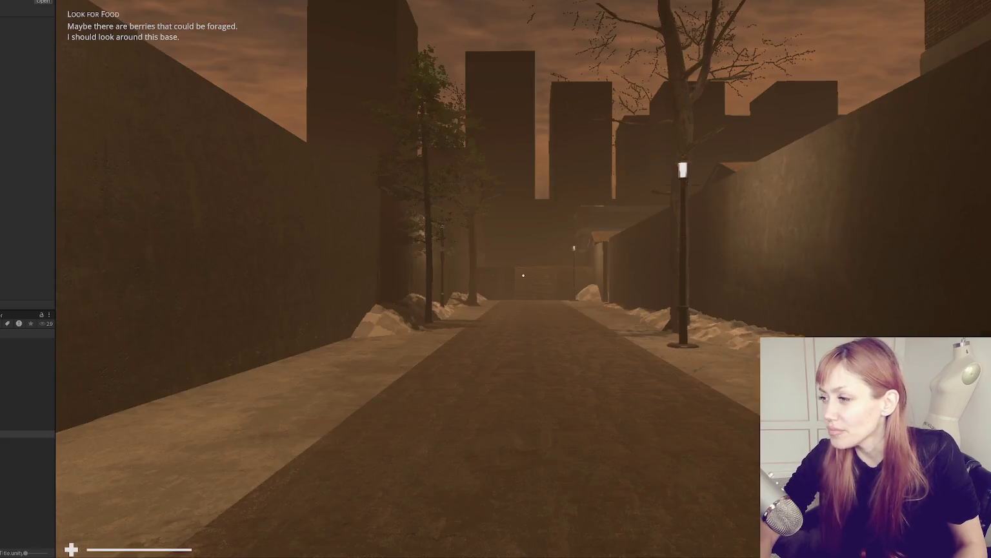
pyautogui.press('w')
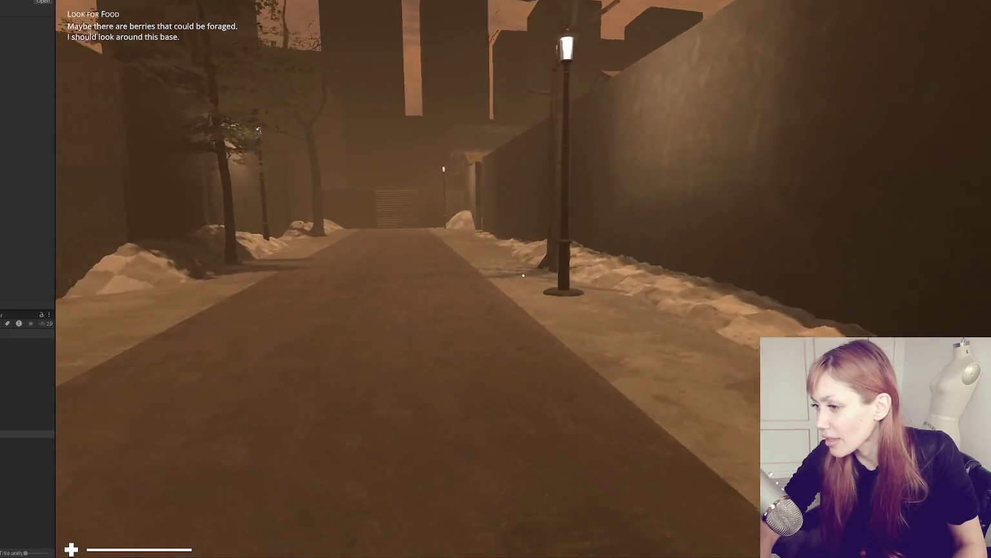
pyautogui.press('w')
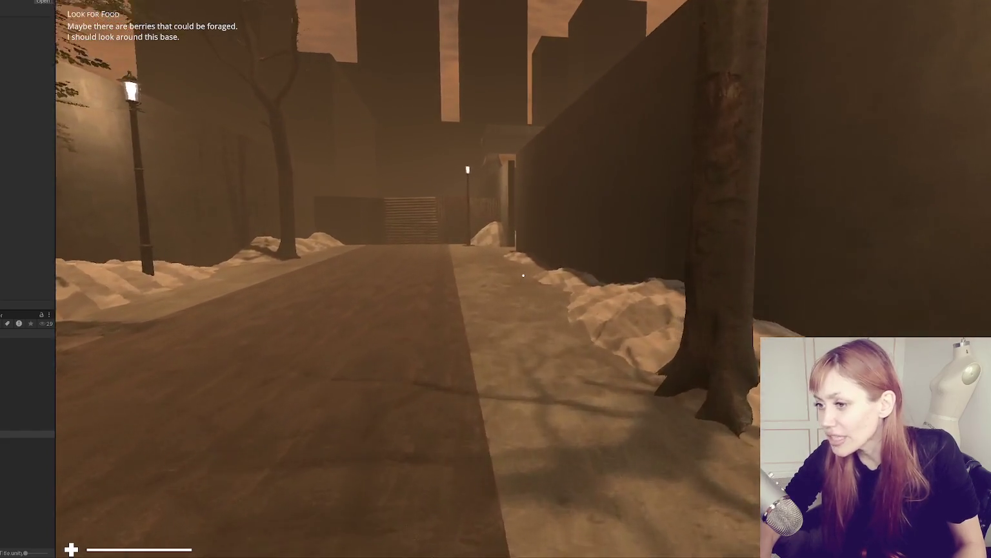
pyautogui.press('w')
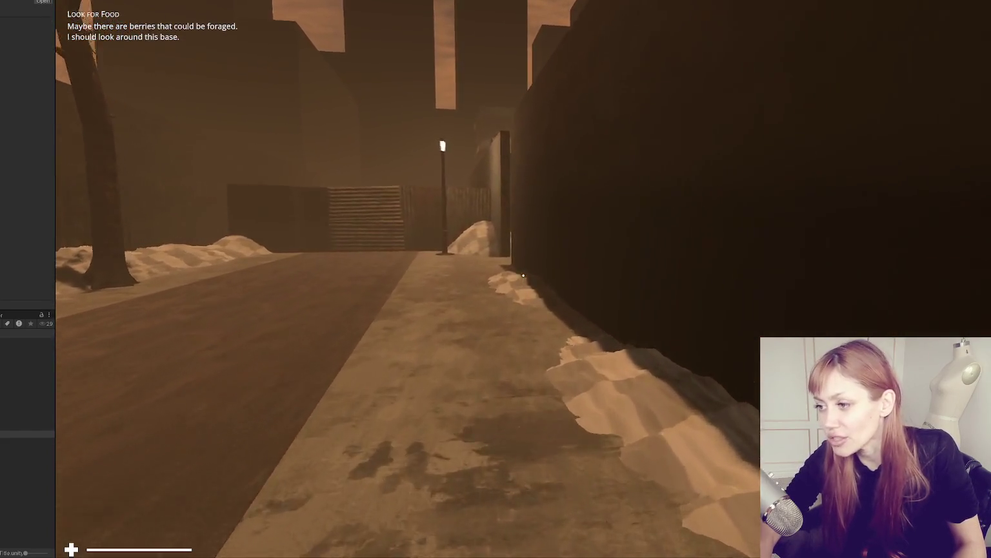
pyautogui.press('w')
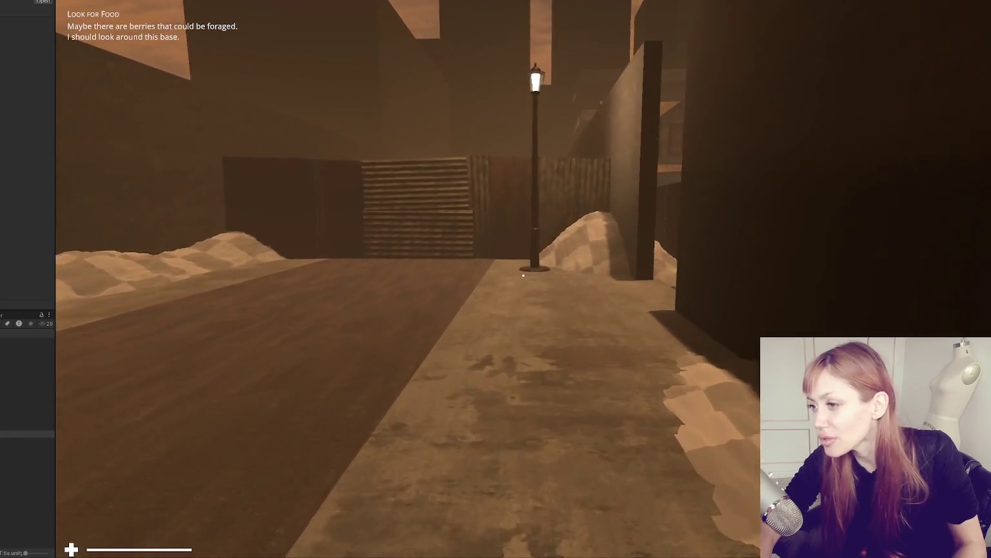
pyautogui.press('w')
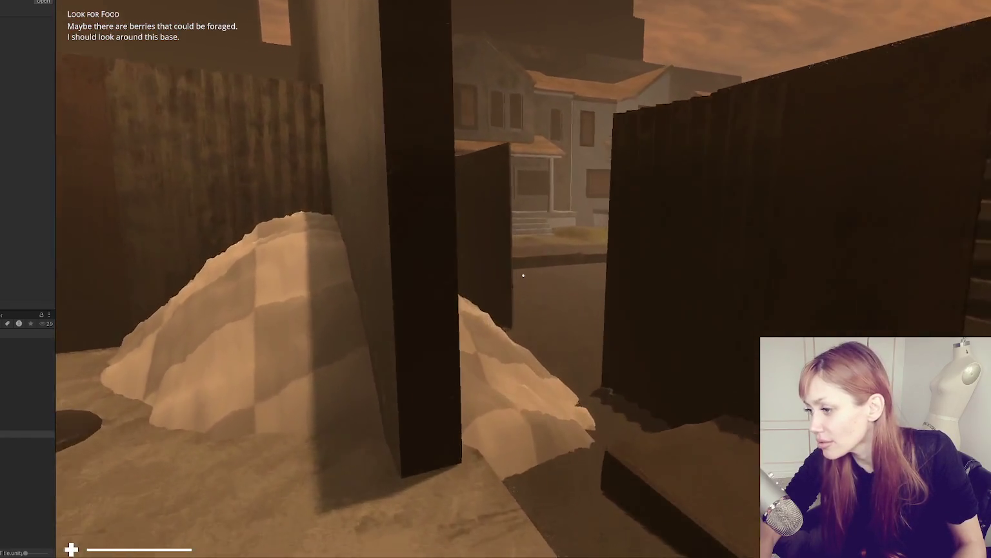
pyautogui.press('w')
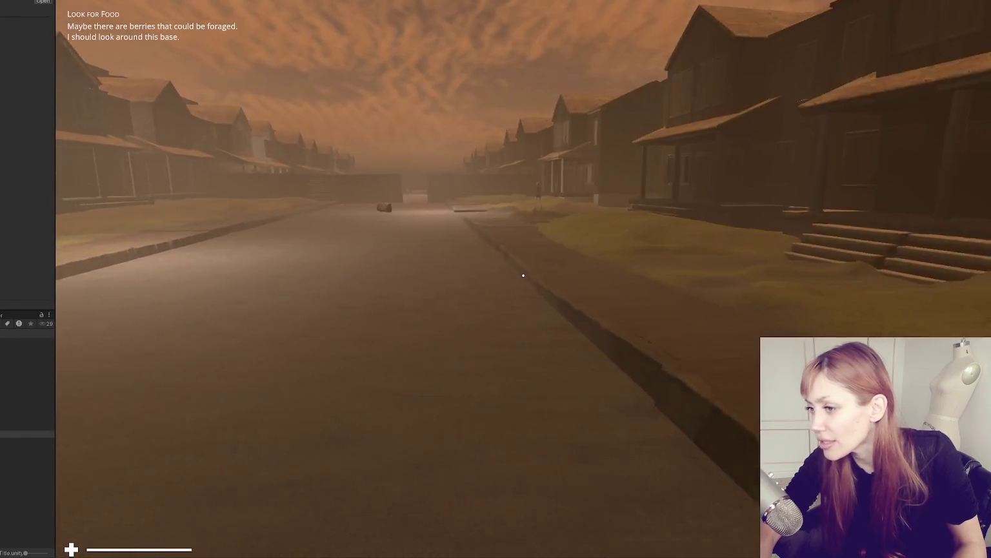
pyautogui.press('w')
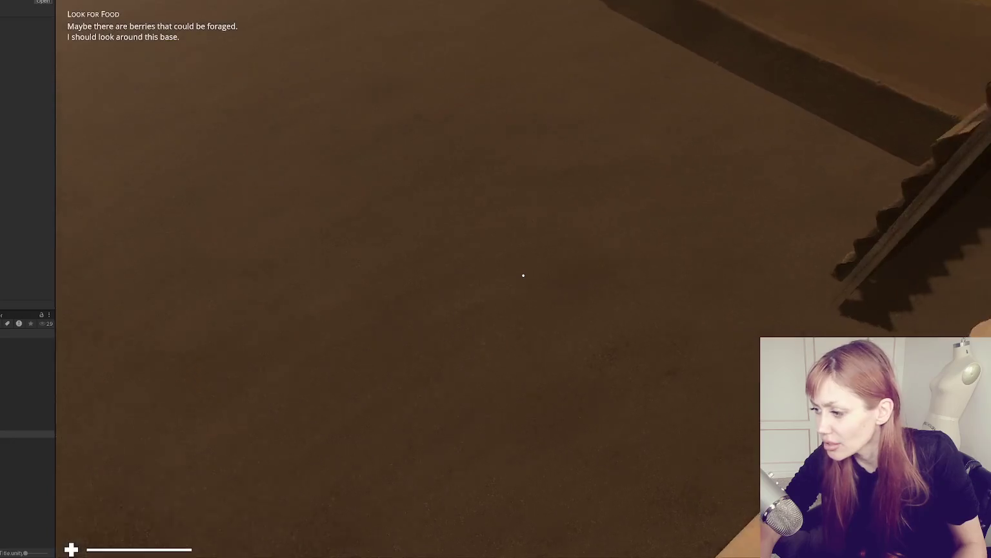
pyautogui.press('w')
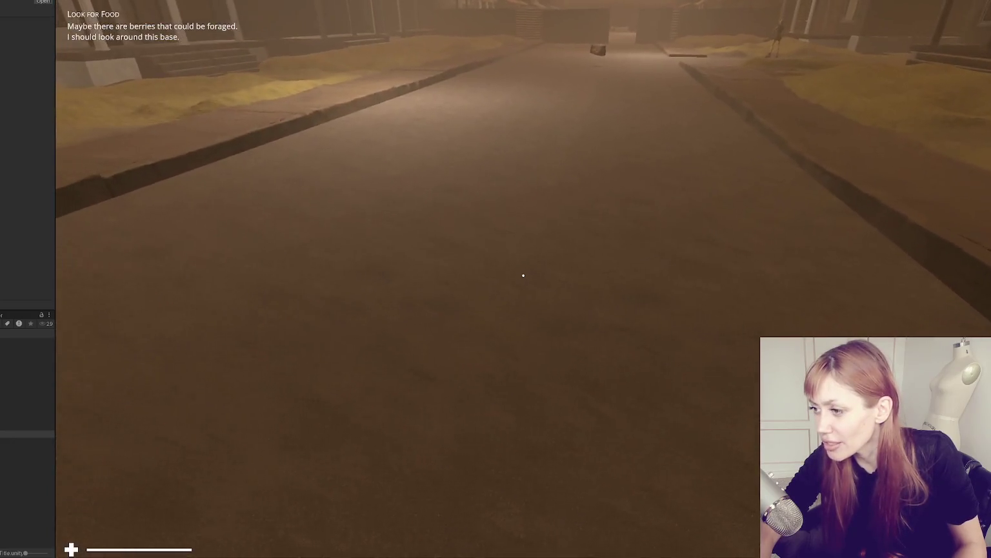
pyautogui.press('w')
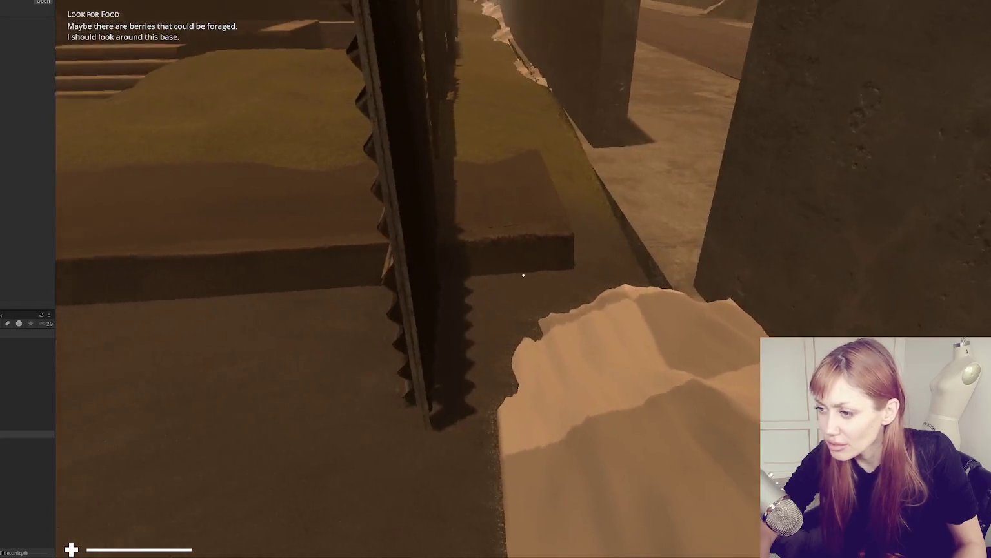
# Open the pause menu, then stop Play mode to return to the Scene view
pyautogui.press('Escape')
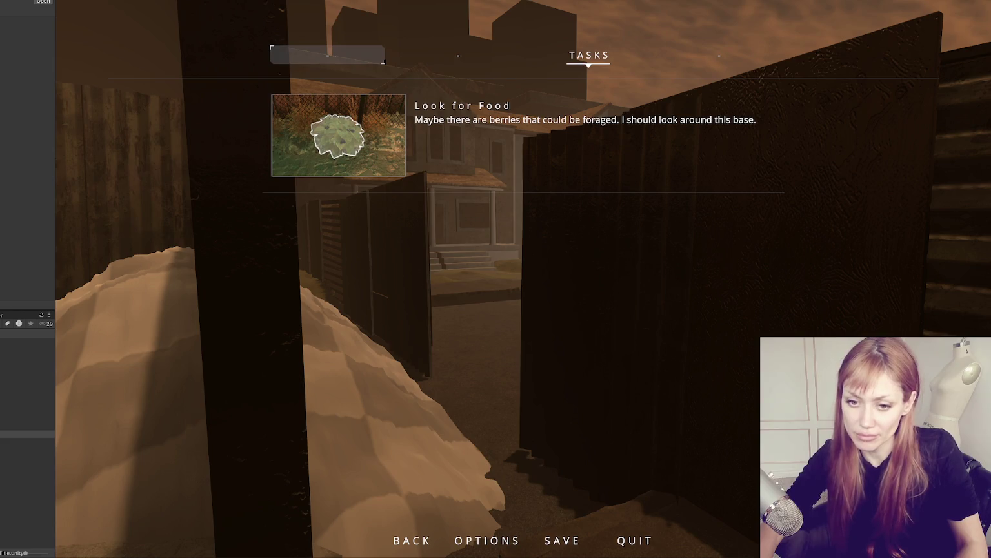
pyautogui.hotkey('ctrl', 'p')
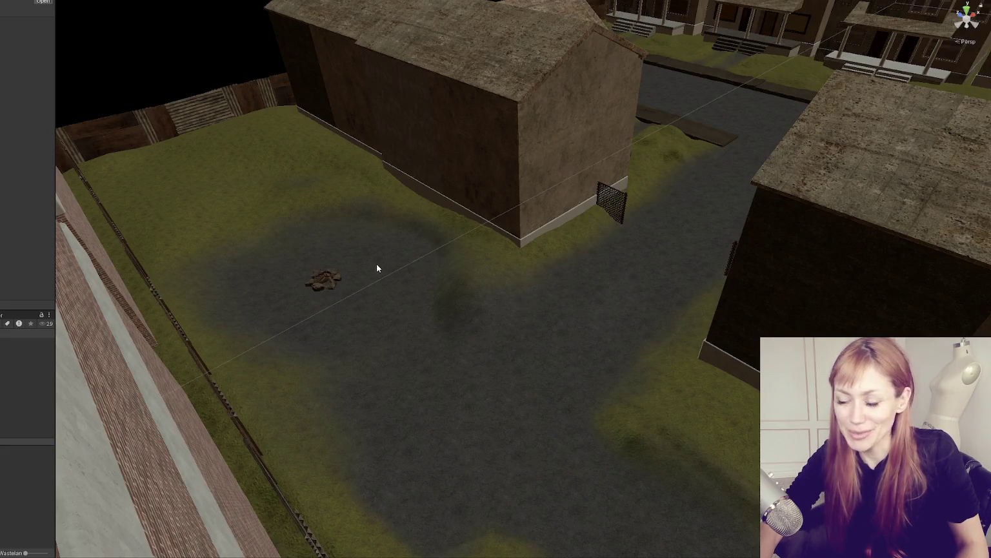
pyautogui.scroll(-10, 376, 263)
# Orbit and pan to the walled yard and select a corrugated metal fence panel
pyautogui.moveTo(456, 271)
pyautogui.mouseDown()
pyautogui.moveTo(717, 282)
pyautogui.moveTo(429, 199)
pyautogui.moveTo(433, 284)
pyautogui.moveTo(434, 158)
pyautogui.mouseUp()
pyautogui.click(430, 156)
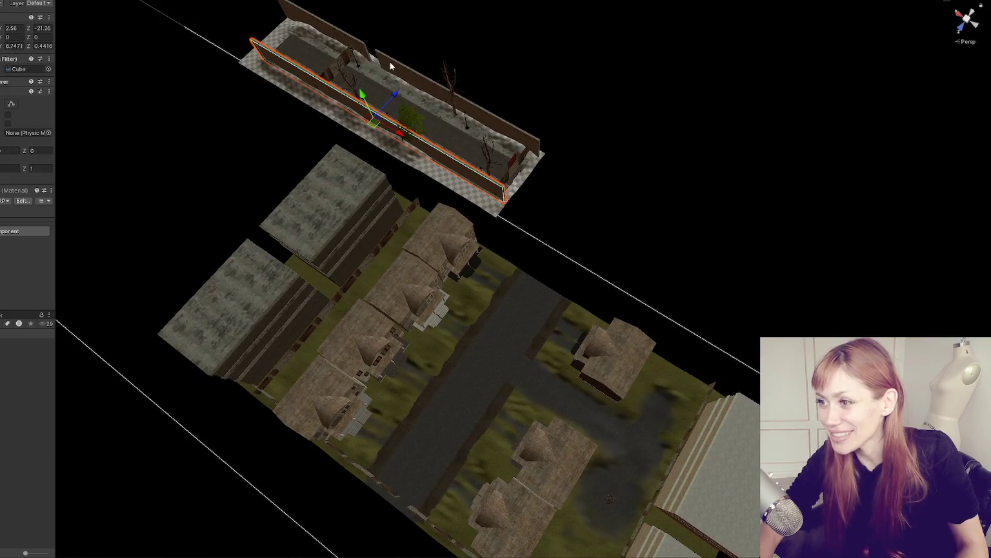
pyautogui.moveTo(425, 237)
pyautogui.mouseDown()
pyautogui.moveTo(513, 212)
pyautogui.moveTo(595, 98)
pyautogui.moveTo(413, 213)
pyautogui.moveTo(213, 153)
pyautogui.mouseUp()
pyautogui.moveTo(634, 231); pyautogui.dragTo(396, 222)
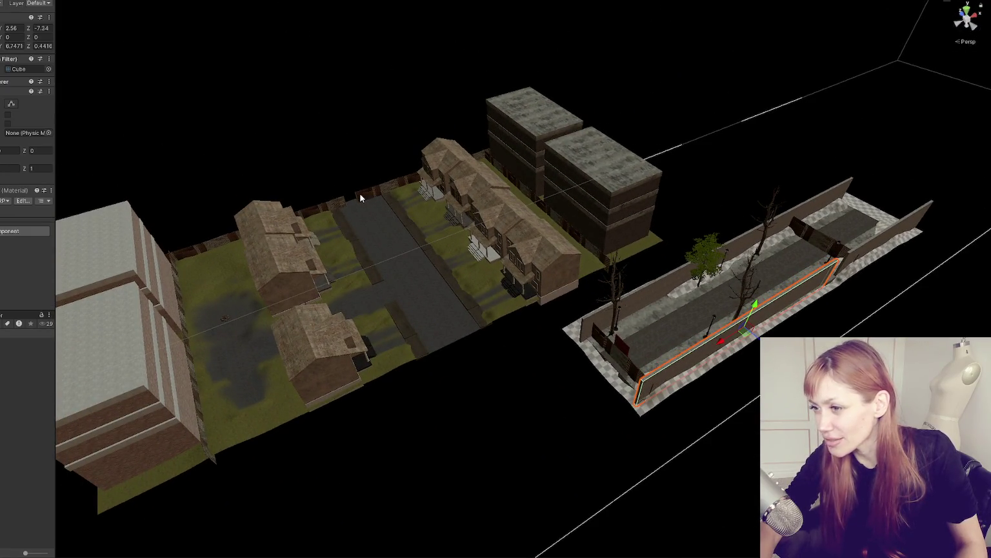
pyautogui.click(341, 201)
# Frame the fence panel and inspect the wall group, lower metal panel and wooden board
pyautogui.press('f')
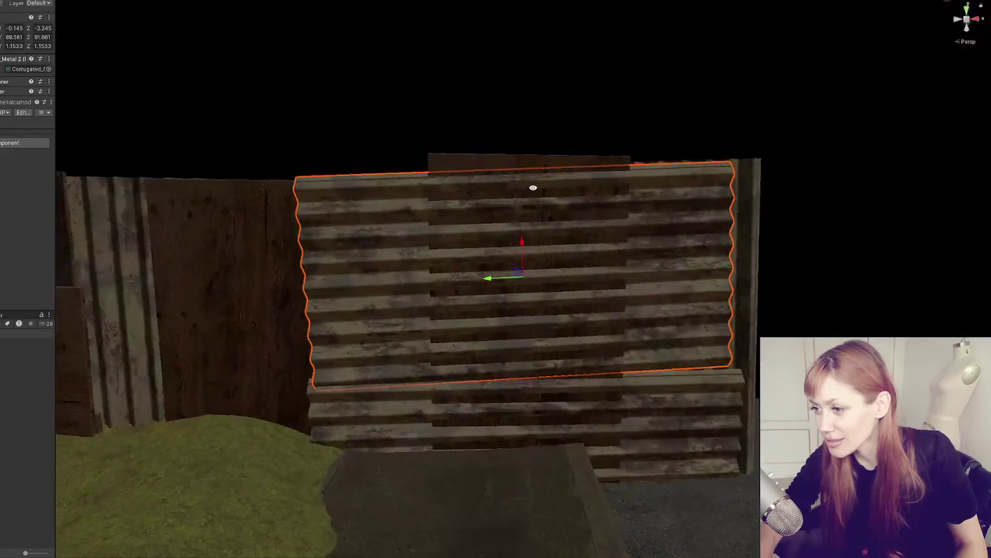
pyautogui.scroll(-5, 607, 272)
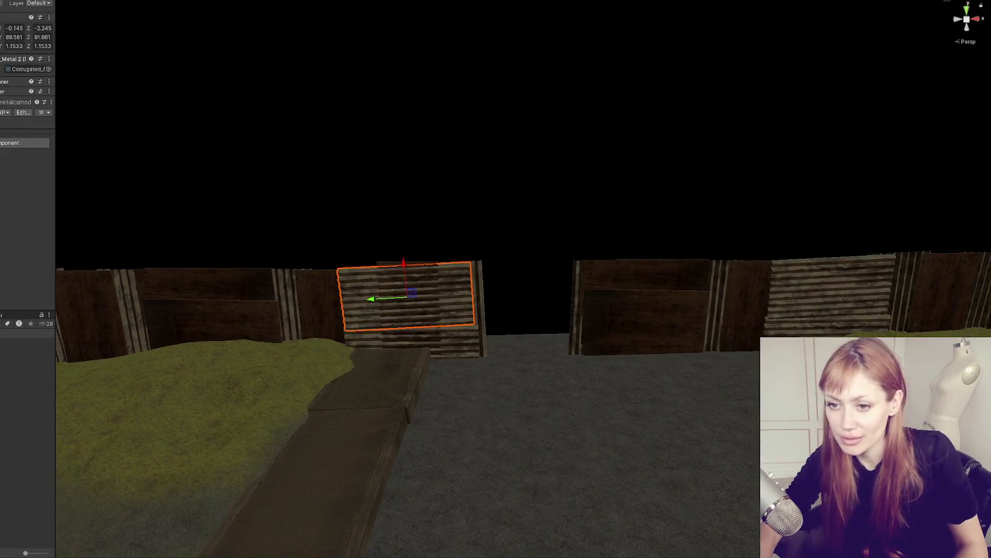
pyautogui.click(426, 303)
pyautogui.click(394, 310)
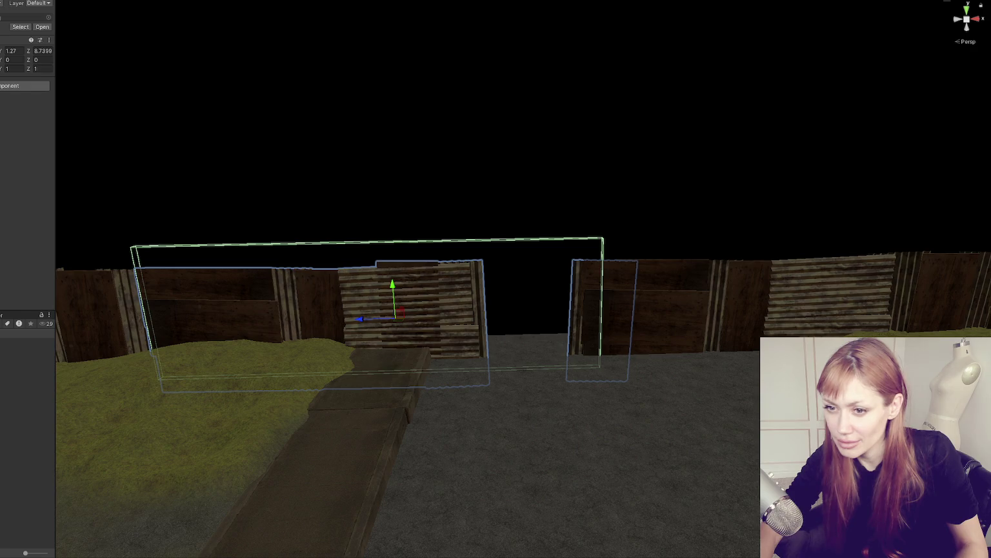
pyautogui.click(413, 355)
pyautogui.click(413, 355)
pyautogui.press('f')
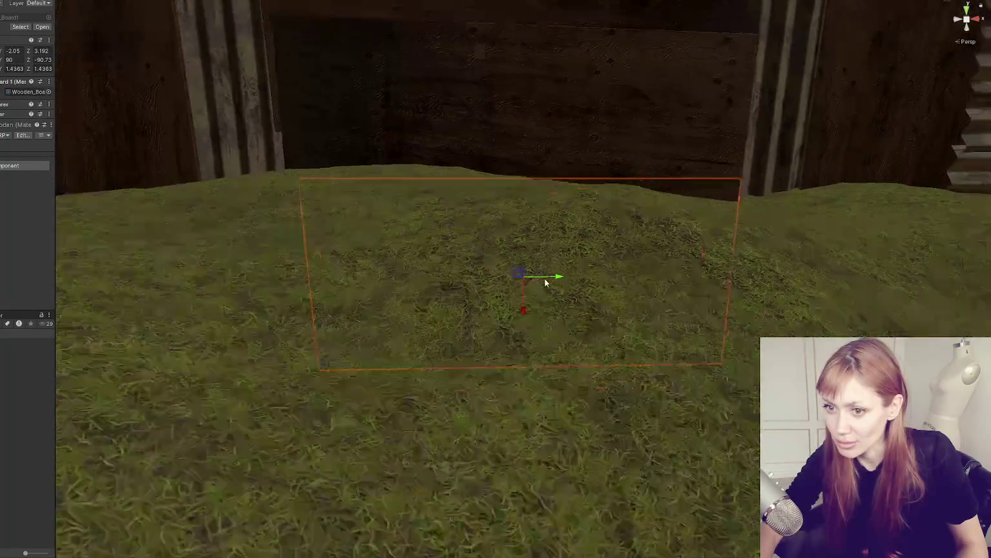
# Check the neighbouring panels and board, then select the invisible collider Cube over the fence
pyautogui.scroll(-5, 681, 254)
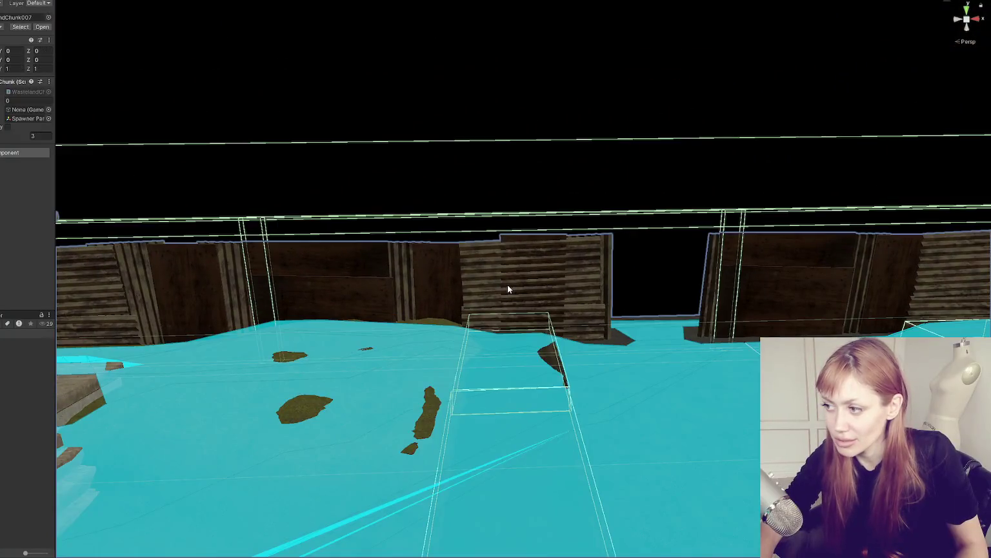
pyautogui.click(507, 287)
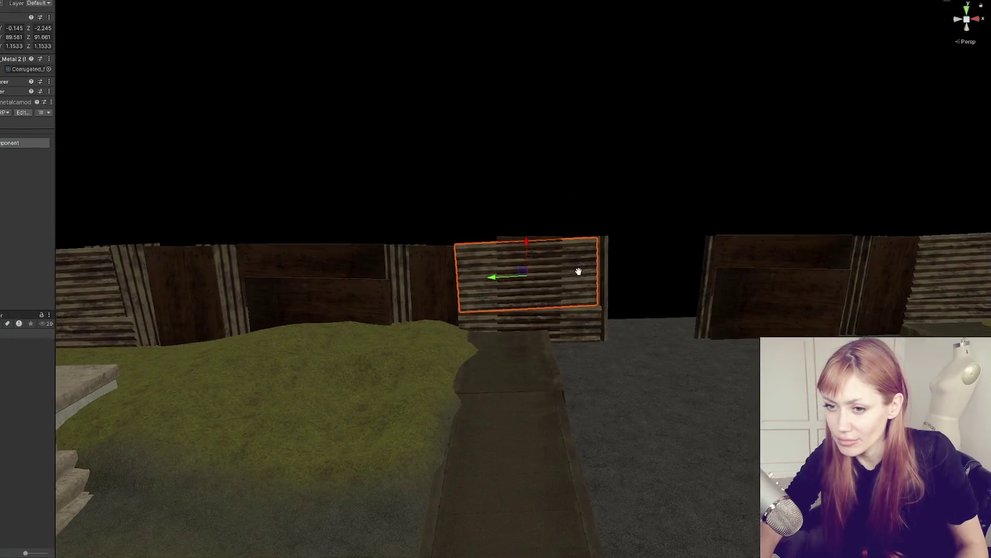
pyautogui.click(326, 361)
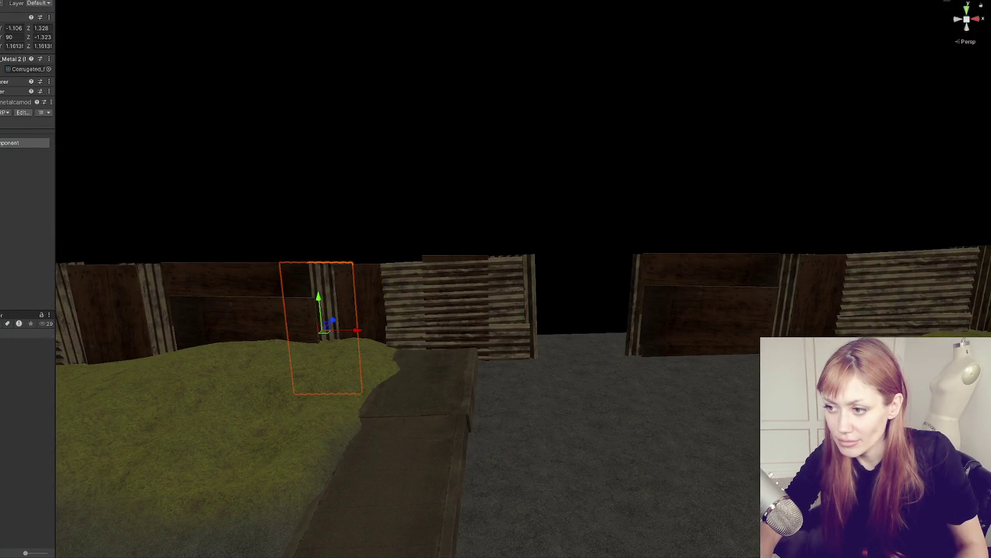
pyautogui.click(452, 304)
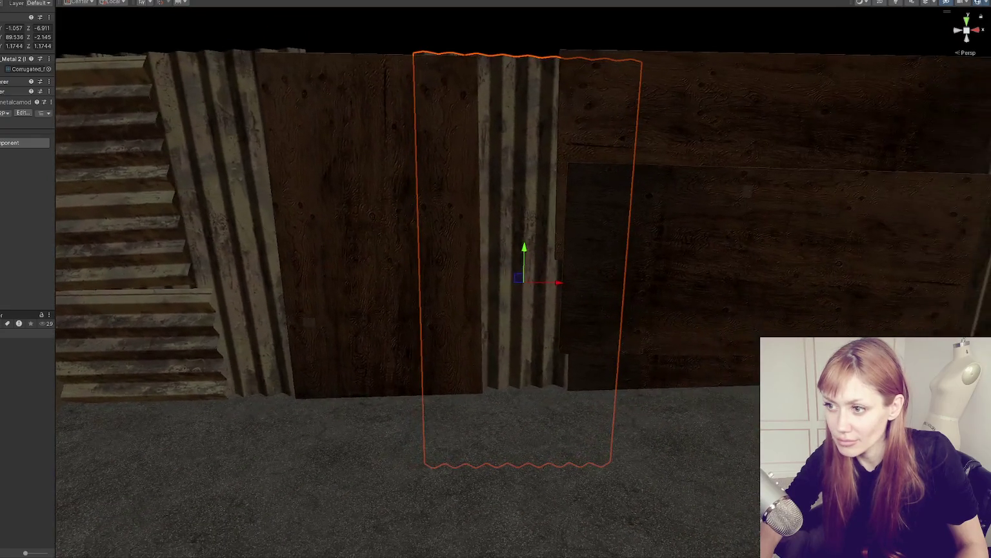
pyautogui.scroll(-5, 719, 303)
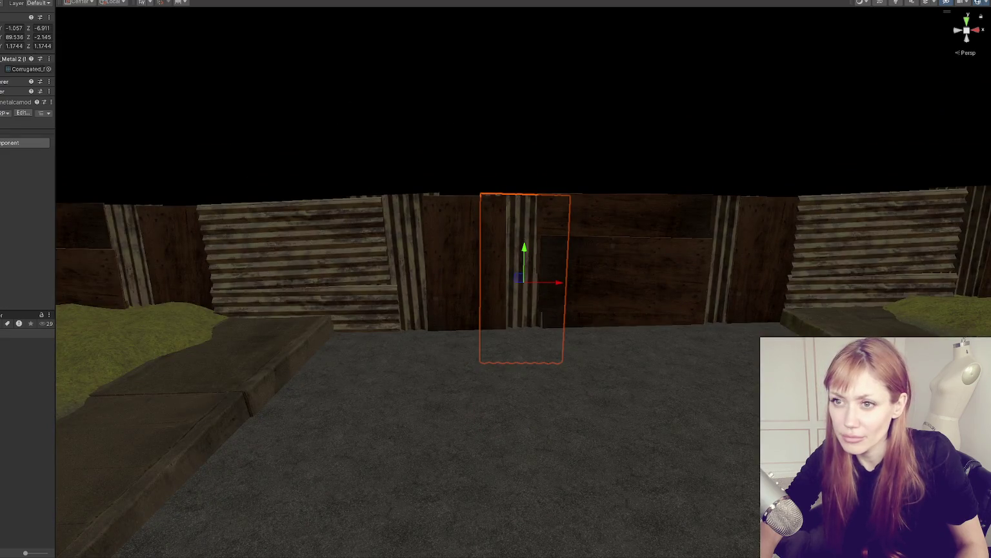
pyautogui.click(271, 258)
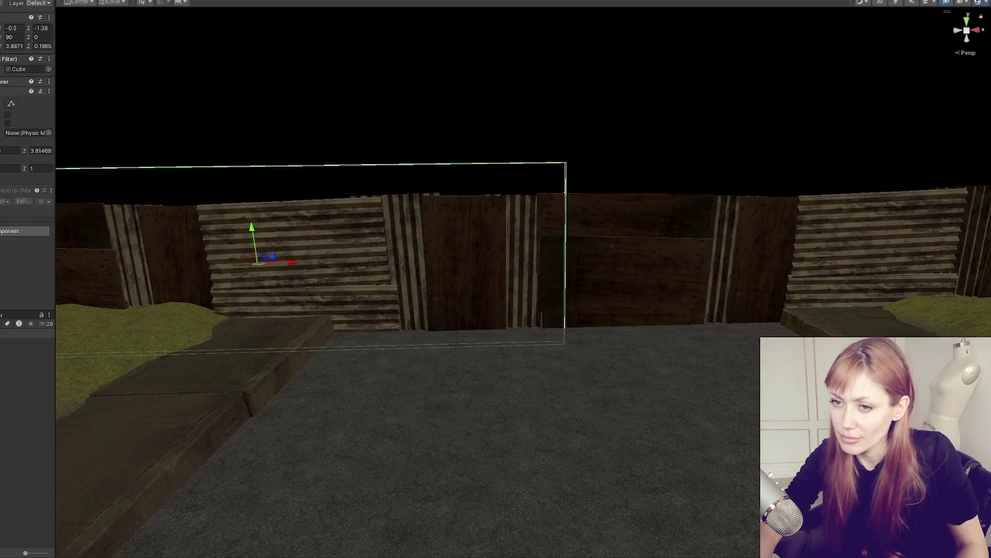
# Shrink the collider cube along X and hide the wooden board and corrugated panels
pyautogui.press('r')
pyautogui.moveTo(293, 264); pyautogui.dragTo(237, 269)
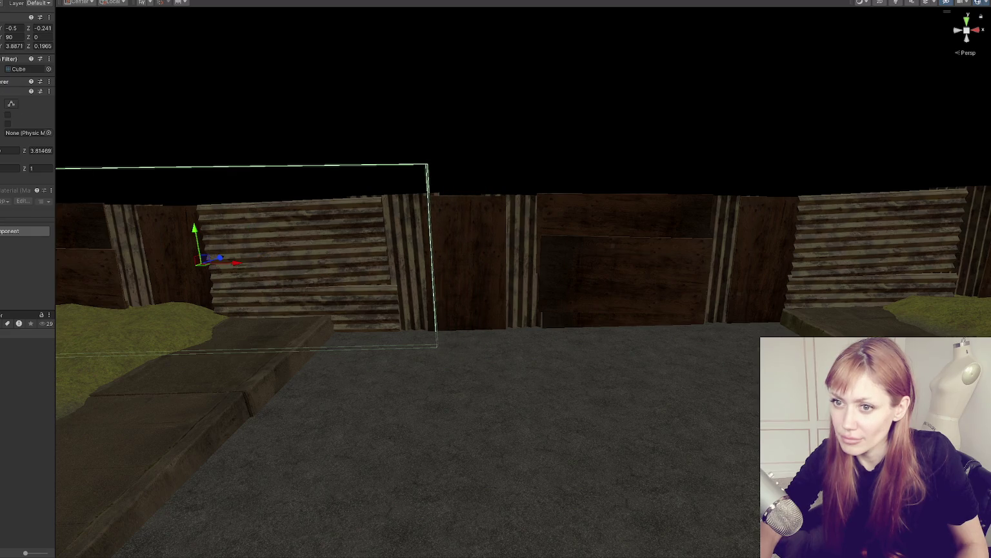
pyautogui.click(428, 248)
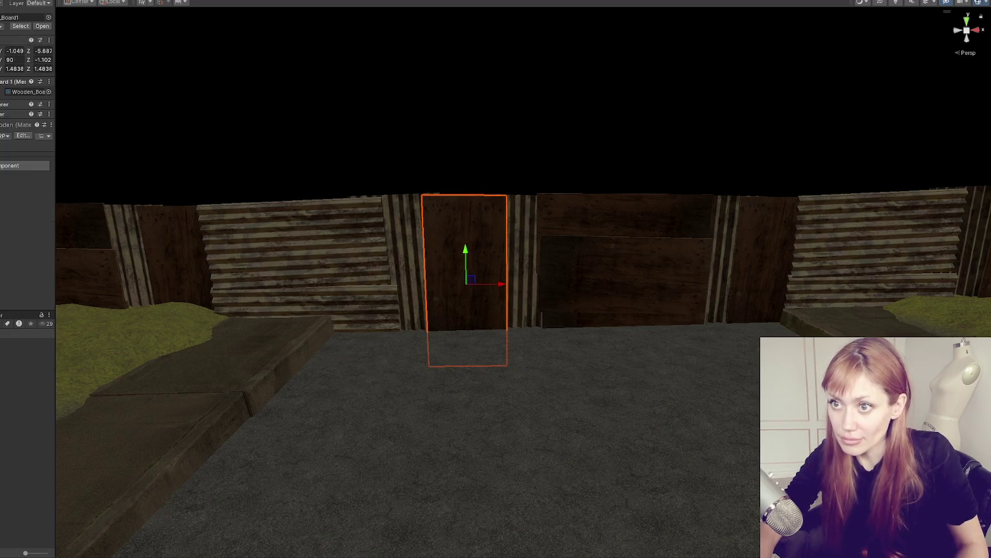
pyautogui.press('h')
pyautogui.click(508, 221)
pyautogui.press('h')
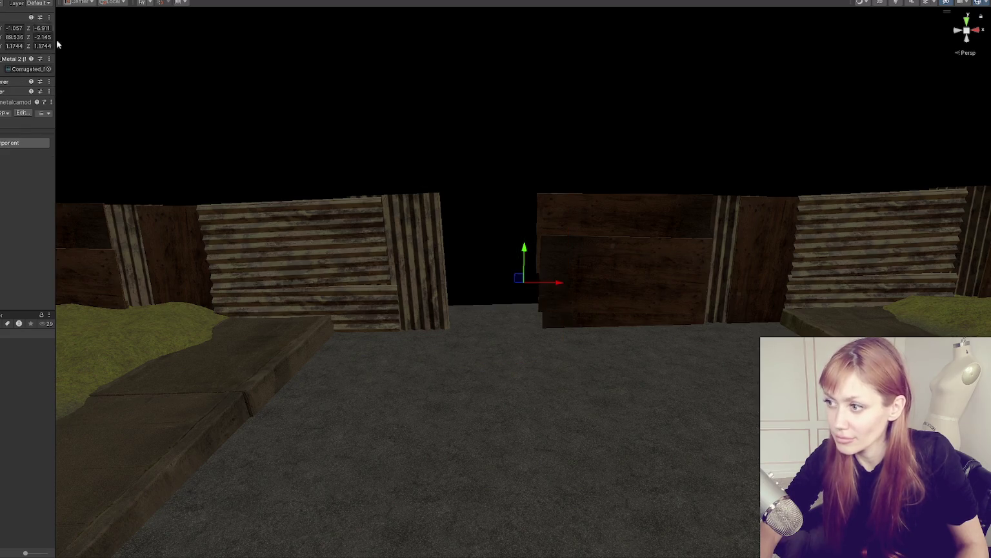
pyautogui.click(437, 235)
pyautogui.press('h')
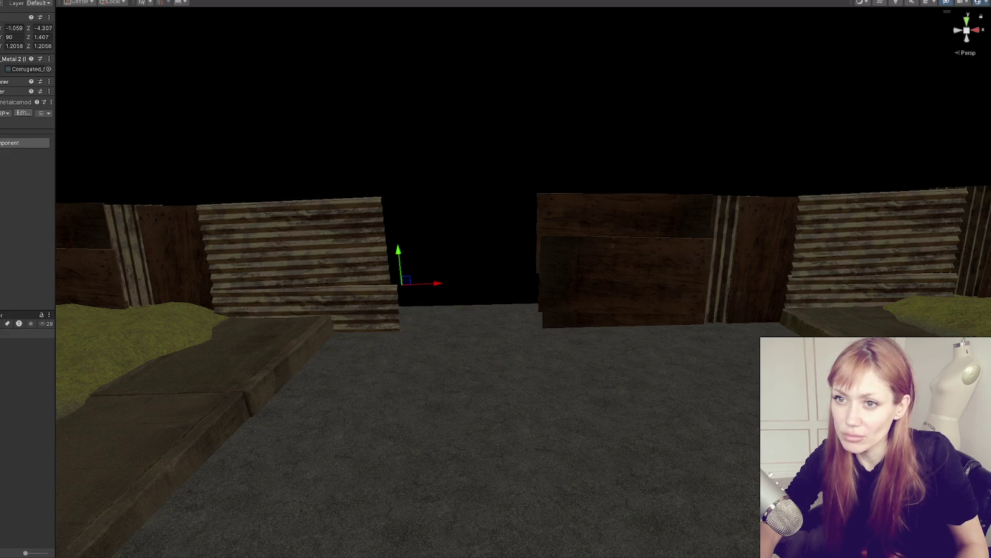
# Bring the hidden panels back, frame the collider cube and slide it left to clear the gap
pyautogui.hotkey('ctrl', 'z')
pyautogui.hotkey('ctrl', 'z')
pyautogui.hotkey('ctrl', 'z')
pyautogui.hotkey('ctrl', 'y')
pyautogui.hotkey('ctrl', 'y')
pyautogui.hotkey('ctrl', 'z')
pyautogui.hotkey('ctrl', 'y')
pyautogui.hotkey('ctrl', 'z')
pyautogui.hotkey('ctrl', 'z')
pyautogui.hotkey('ctrl', 'z')
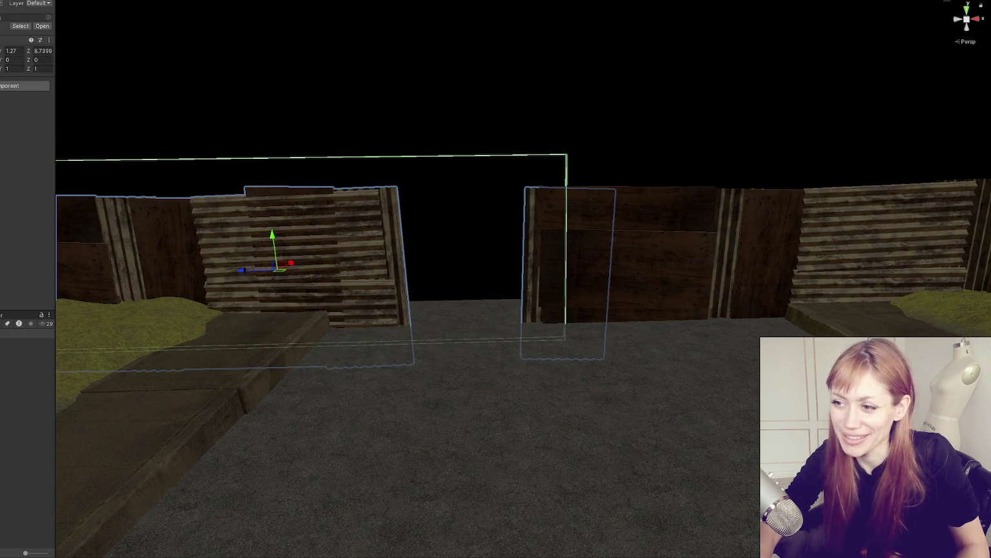
pyautogui.hotkey('ctrl', 'z')
pyautogui.press('f')
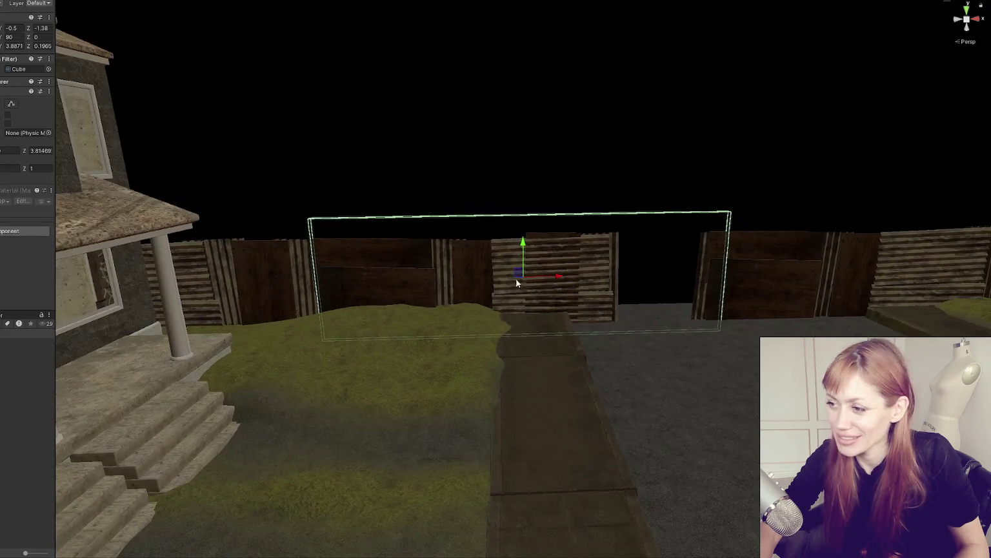
pyautogui.hotkey('ctrl', 'z')
pyautogui.hotkey('ctrl', 'z')
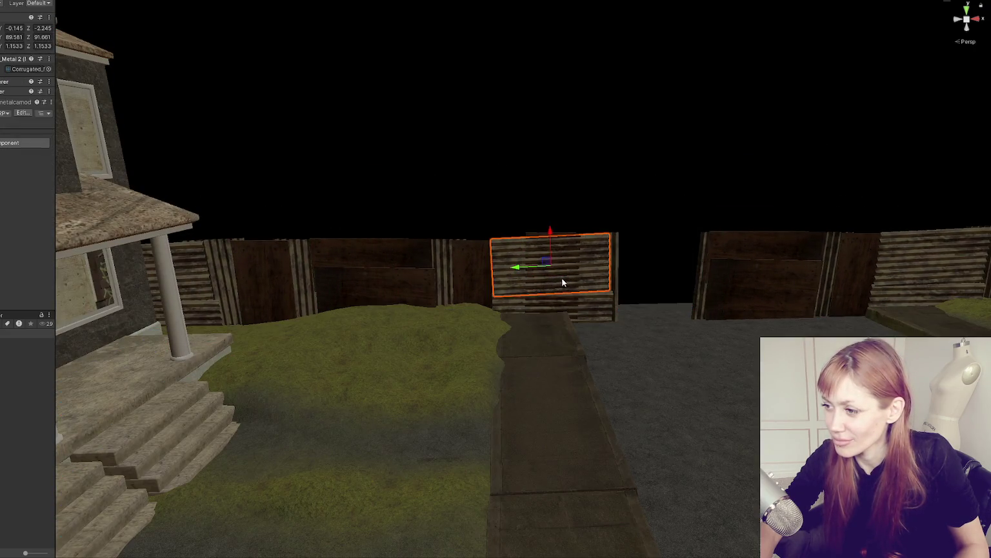
pyautogui.hotkey('ctrl', 'z')
pyautogui.hotkey('ctrl', 'z')
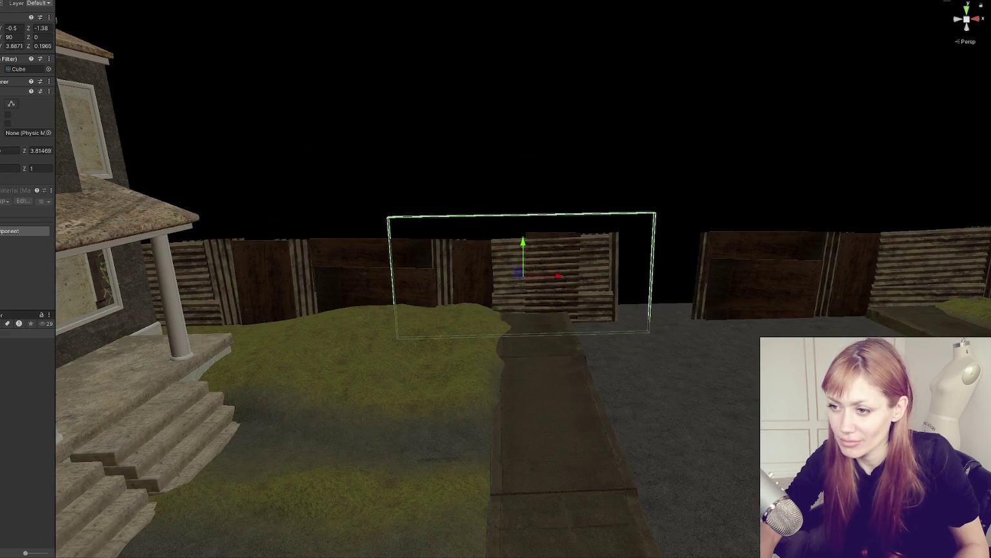
pyautogui.moveTo(538, 277); pyautogui.dragTo(476, 278)
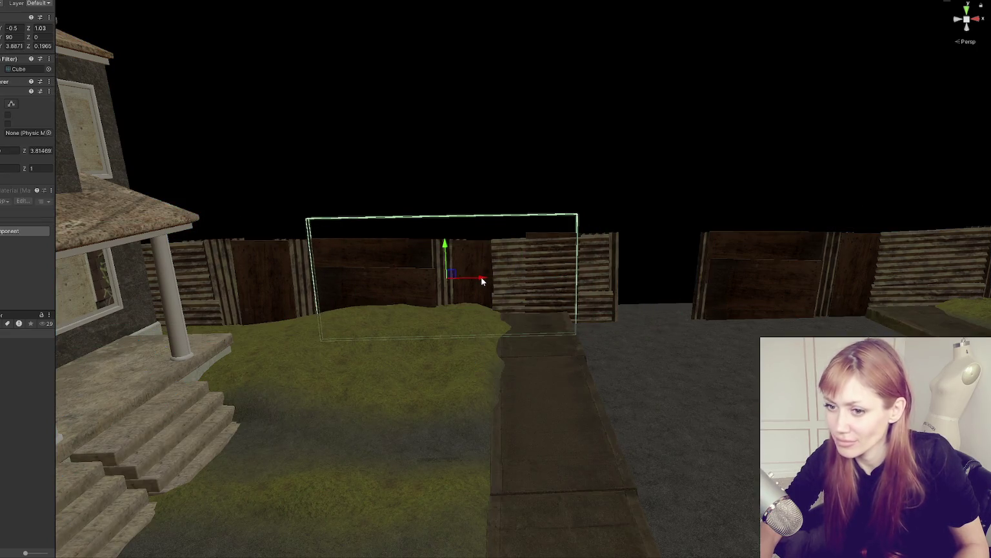
pyautogui.click(590, 265)
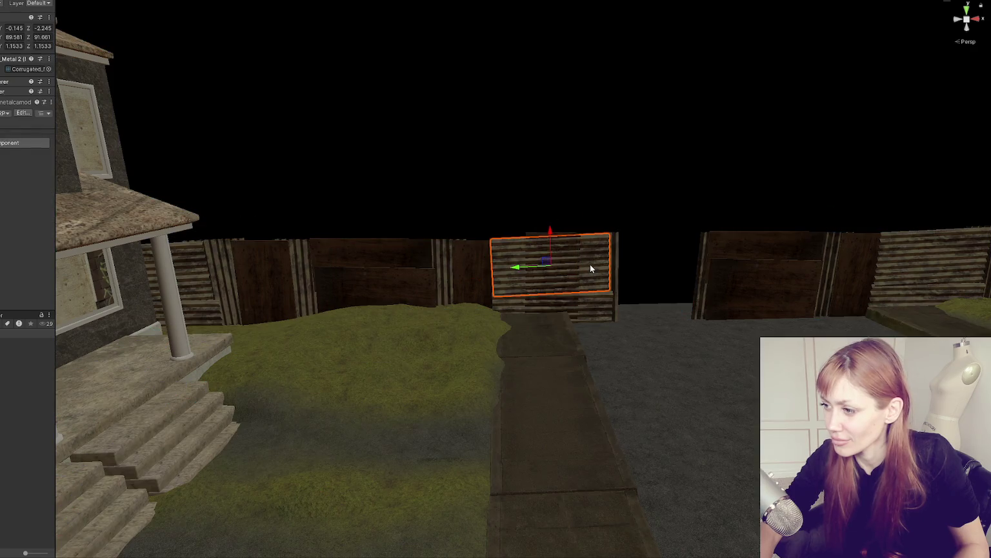